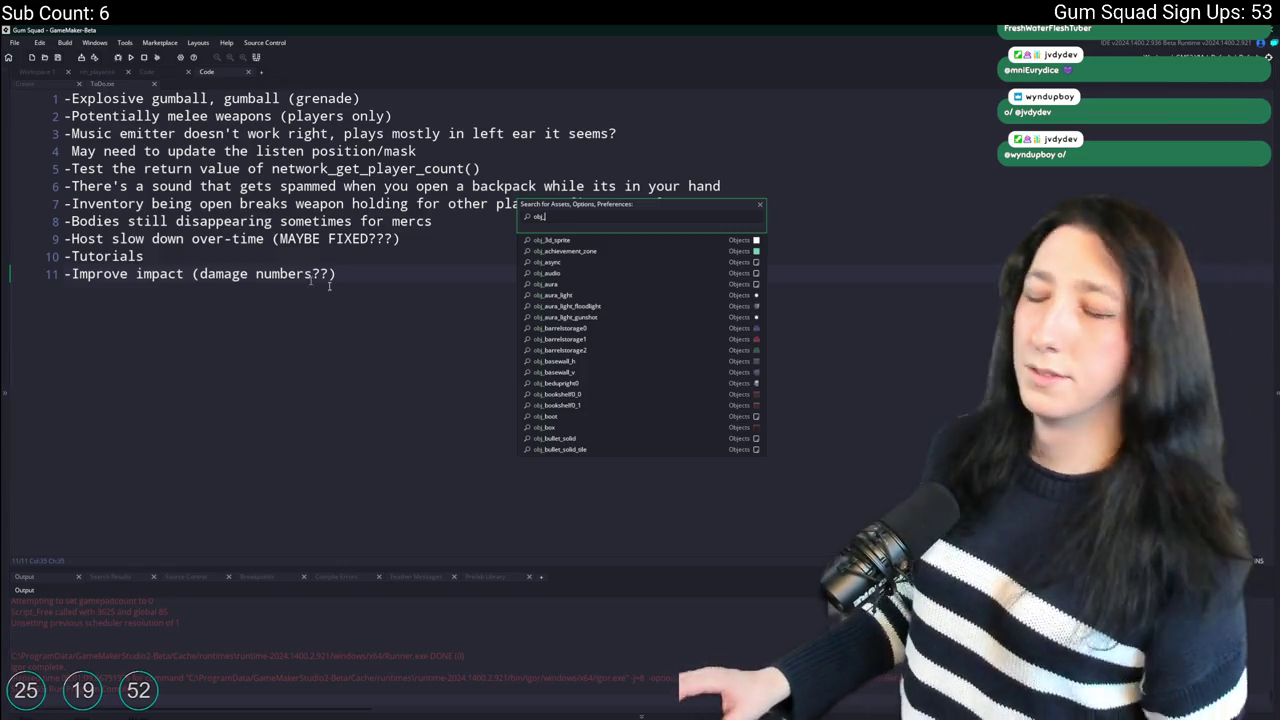
Search the project assets for 'obj_' and open the obj_enemy_glummer object.
click(386, 262)
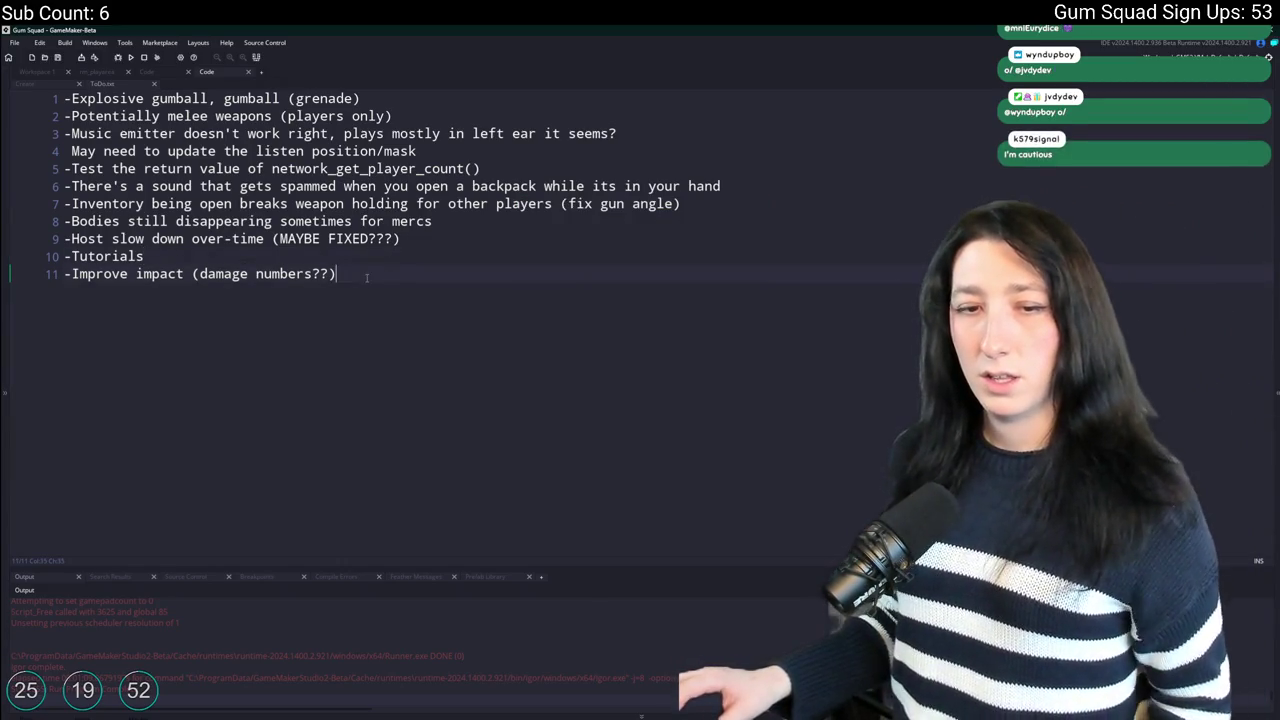
key(ctrl+t)
text(obj)
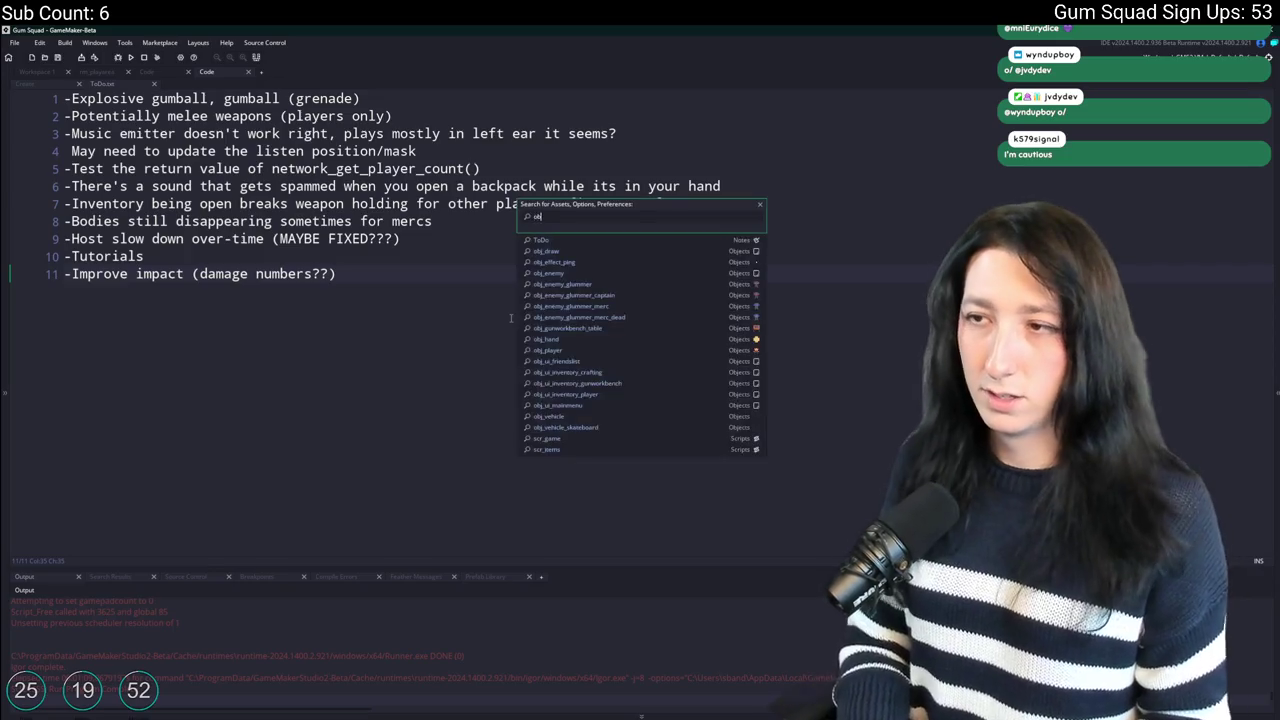
text(_enemy_glu)
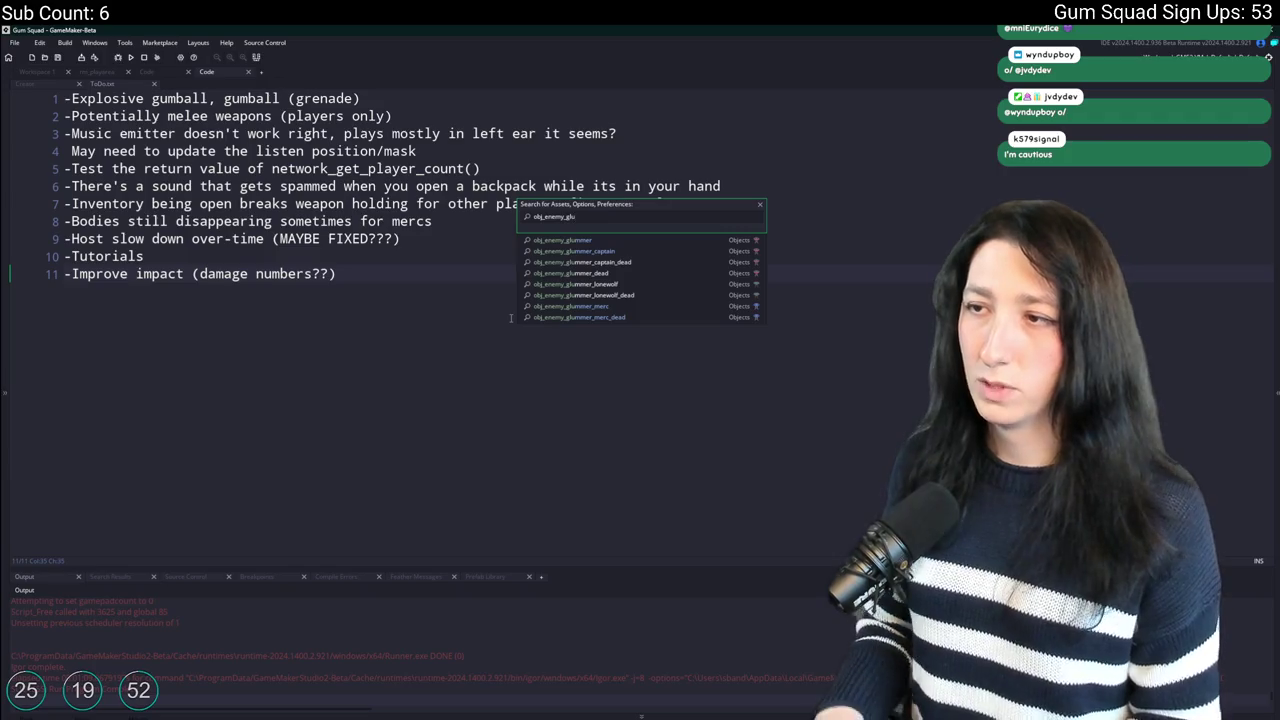
key(Return)
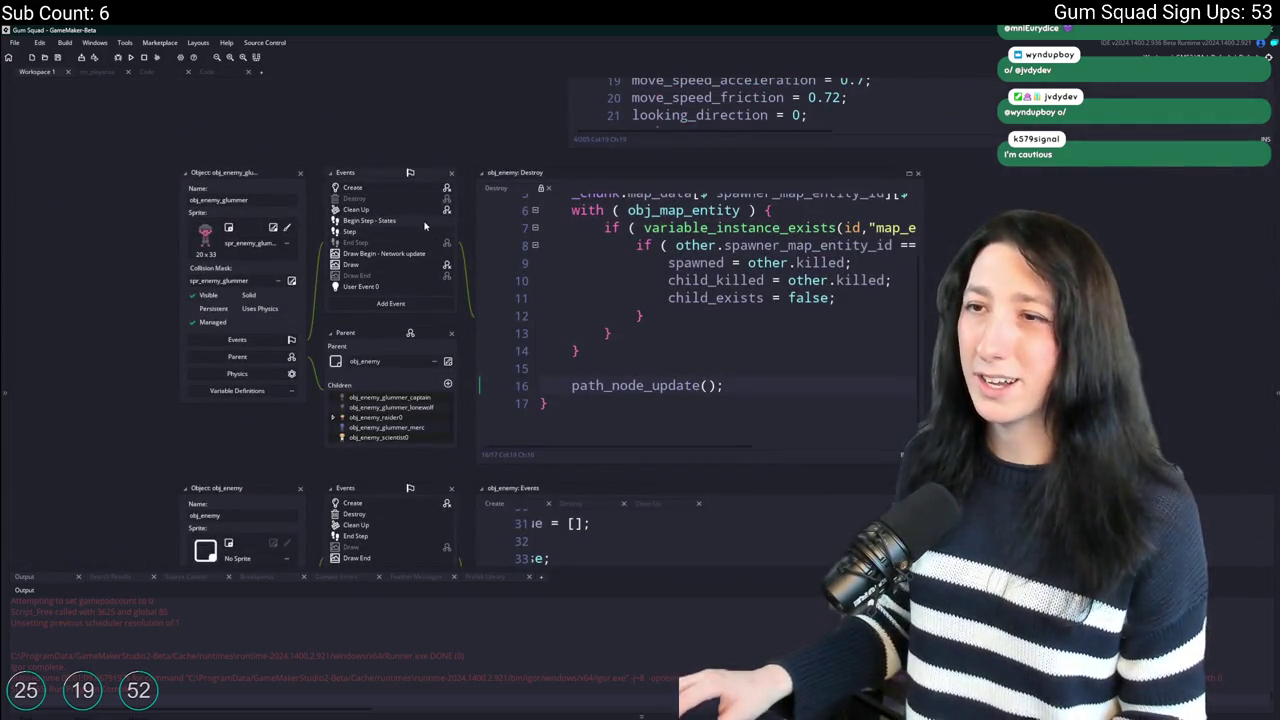
Read through the enemy's Begin Step code in a maximized editor, then close it.
click(424, 223)
click(908, 174)
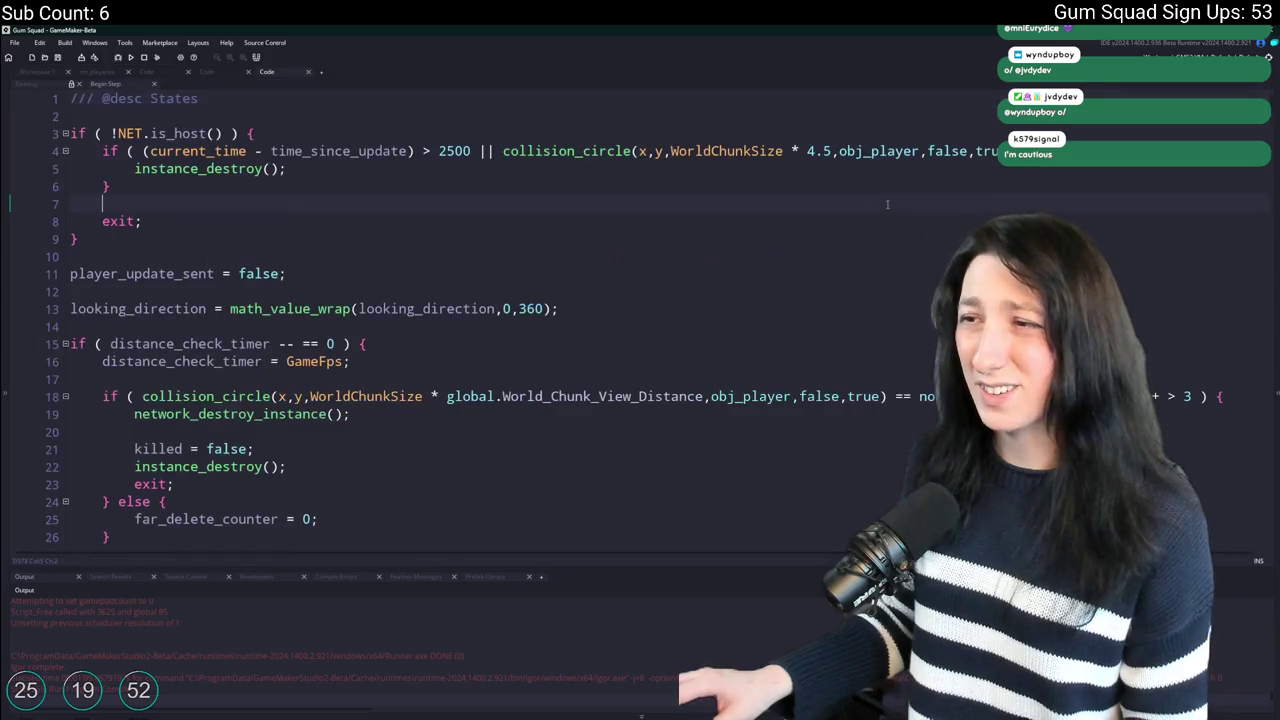
click(887, 204)
scroll(731, 305, down, 13)
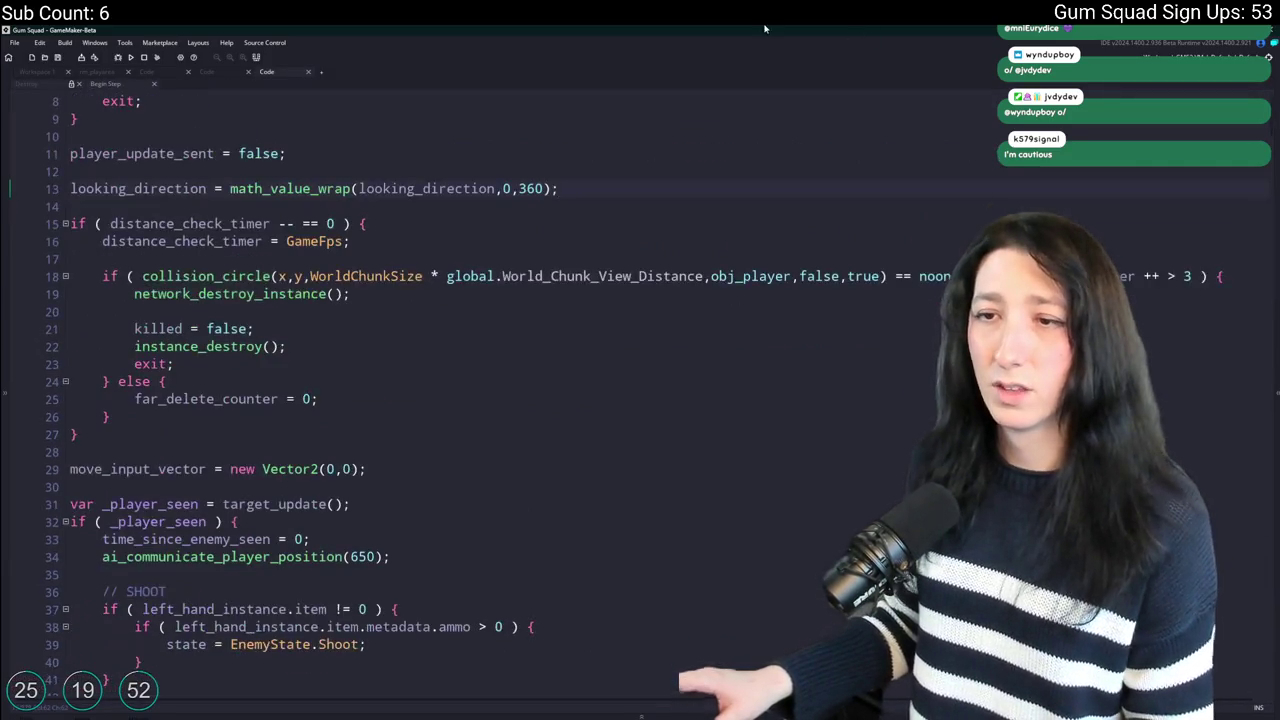
scroll(535, 338, down, 8)
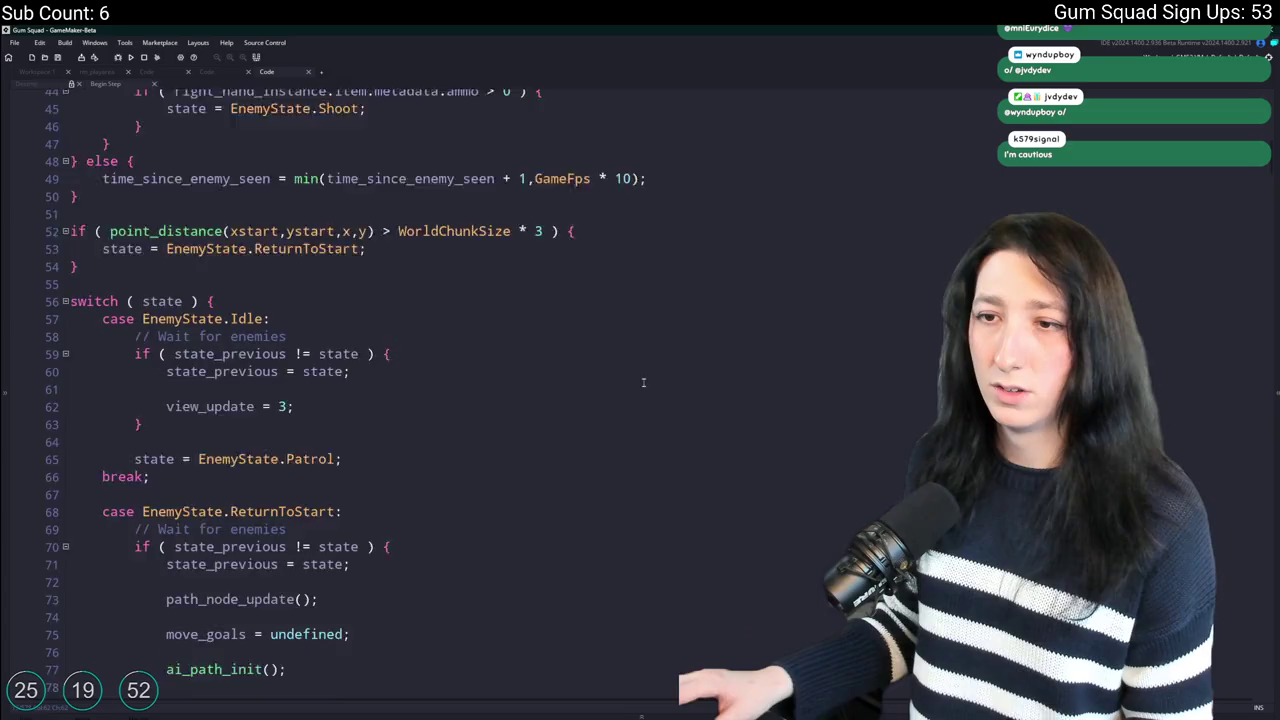
scroll(1170, 188, down, 2)
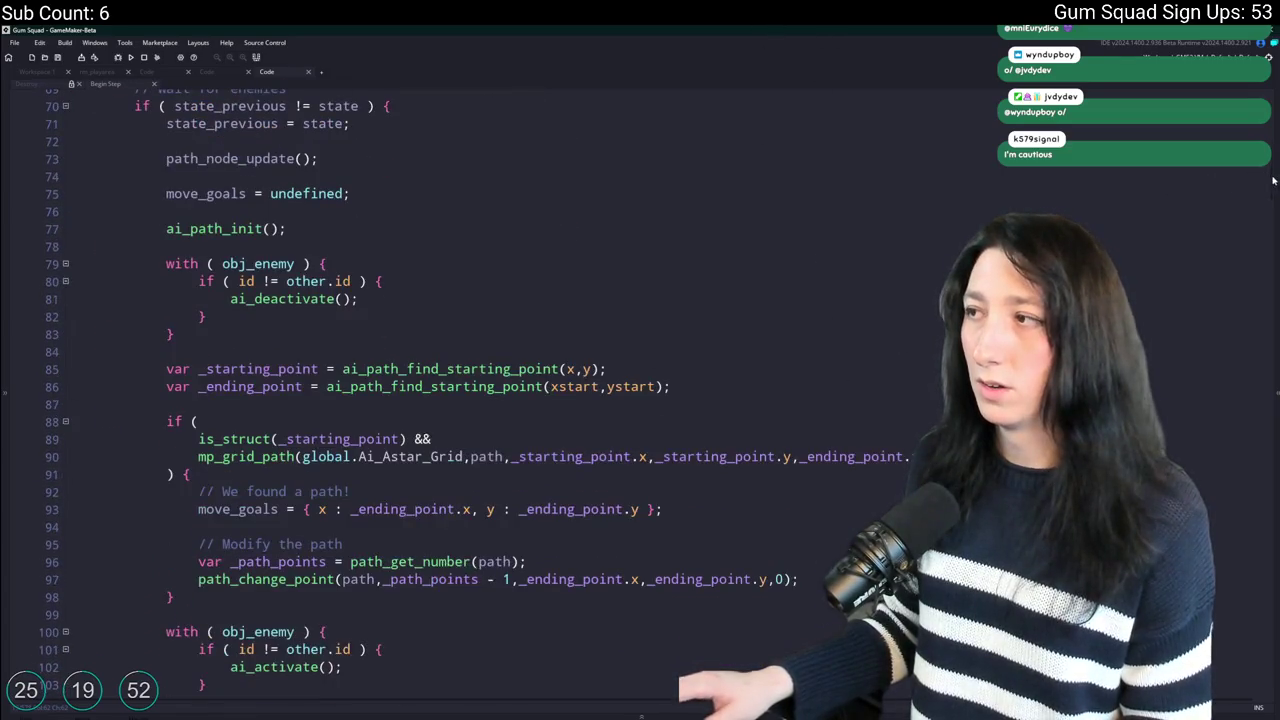
mouse_move(1273, 178)
mouse_down()
mouse_move(1171, 380)
mouse_move(1171, 135)
mouse_up()
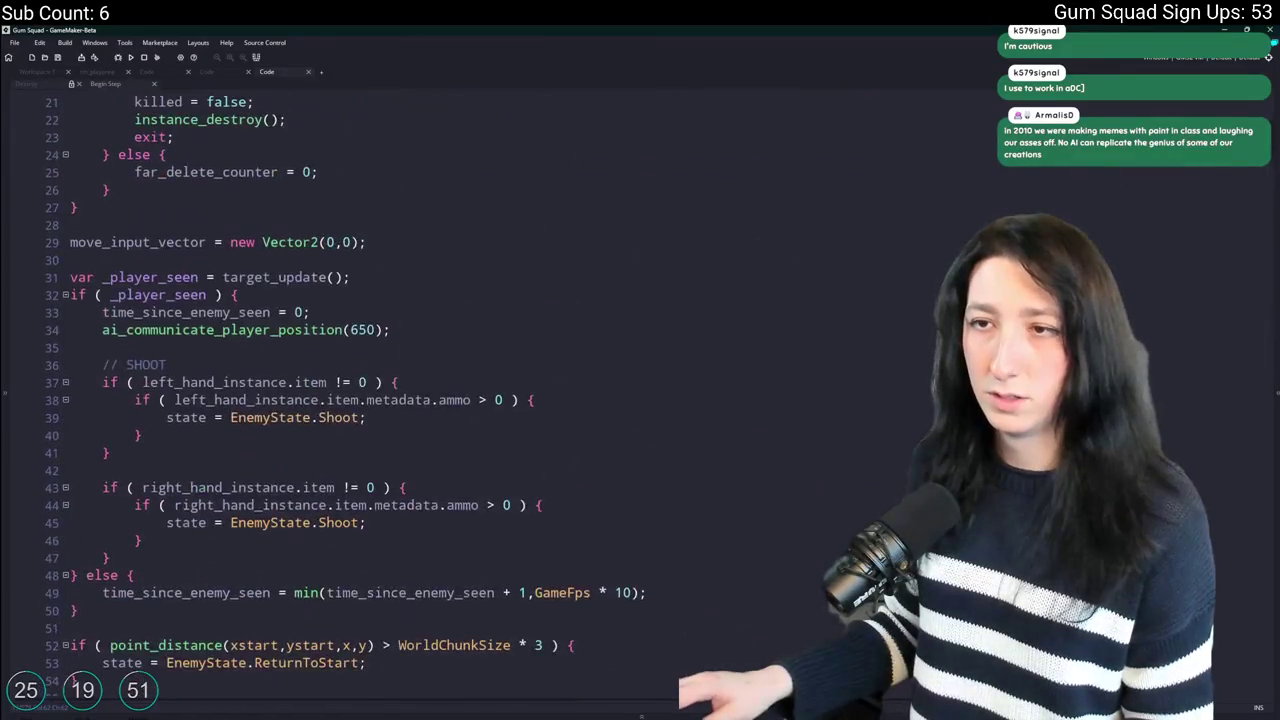
middle_click(120, 86)
click(69, 85)
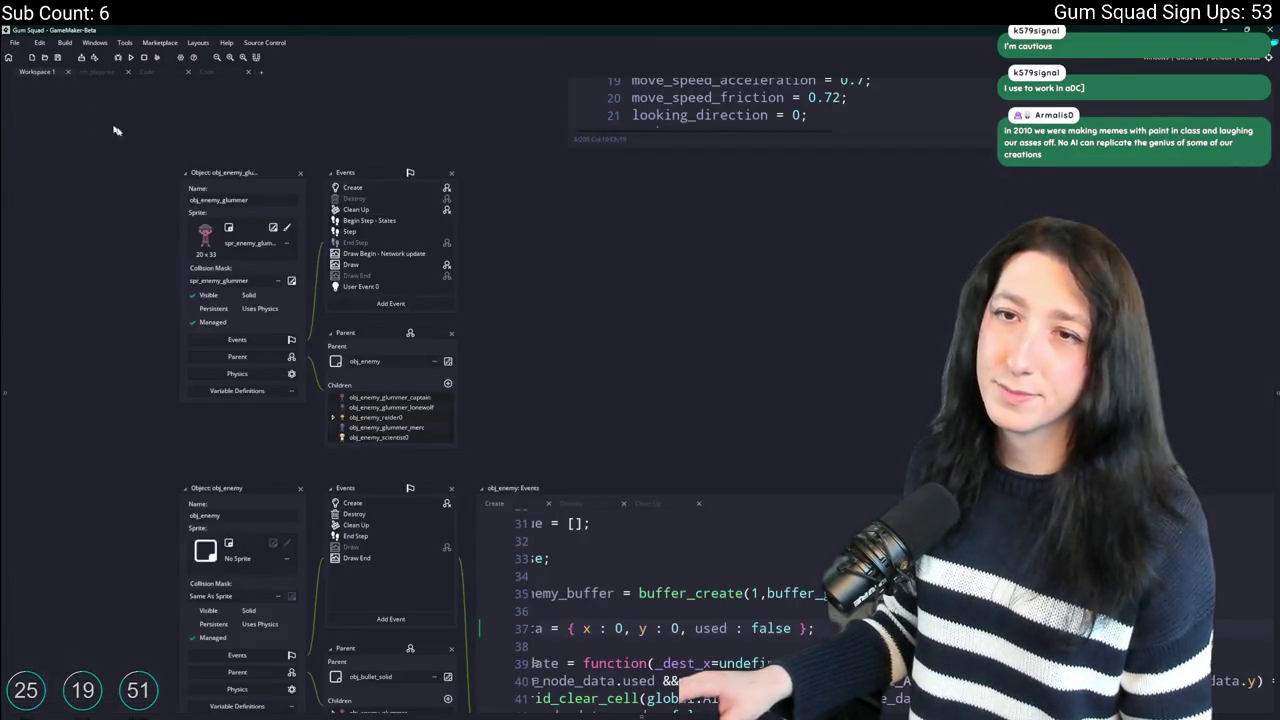
Open the obj_enemy_glummer Create event code beside its events.
click(413, 189)
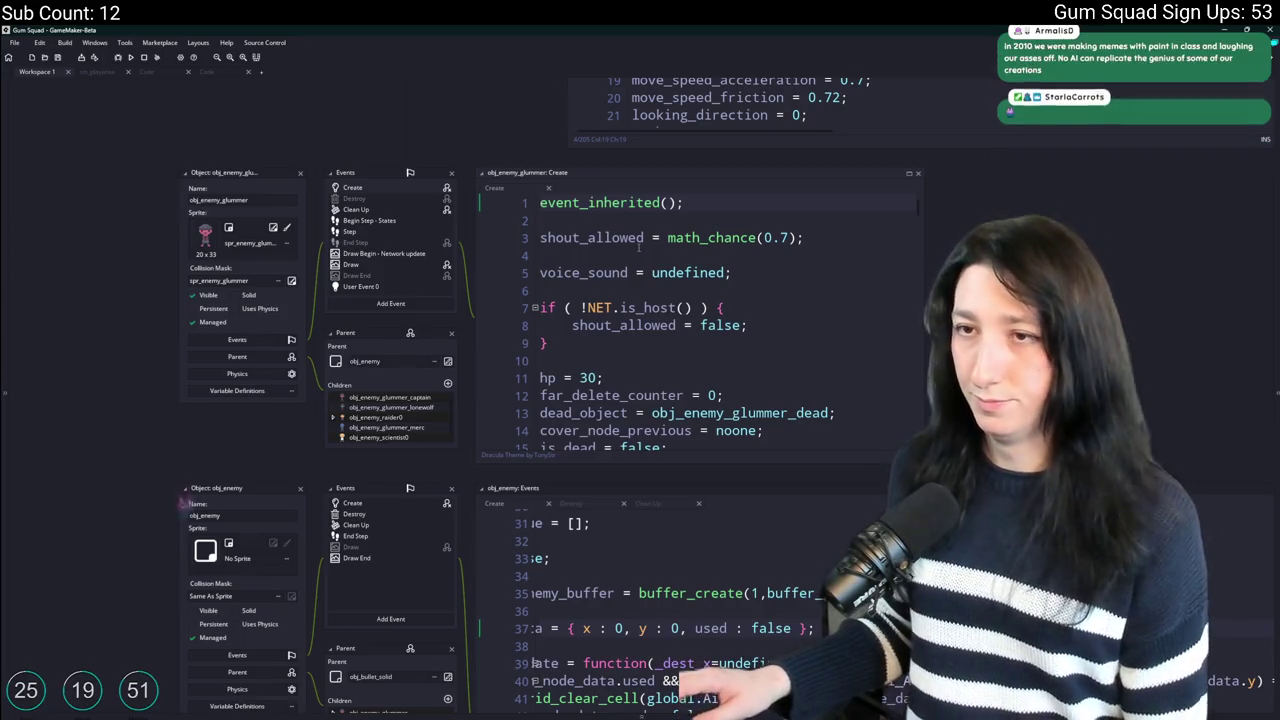
mouse_move(646, 238)
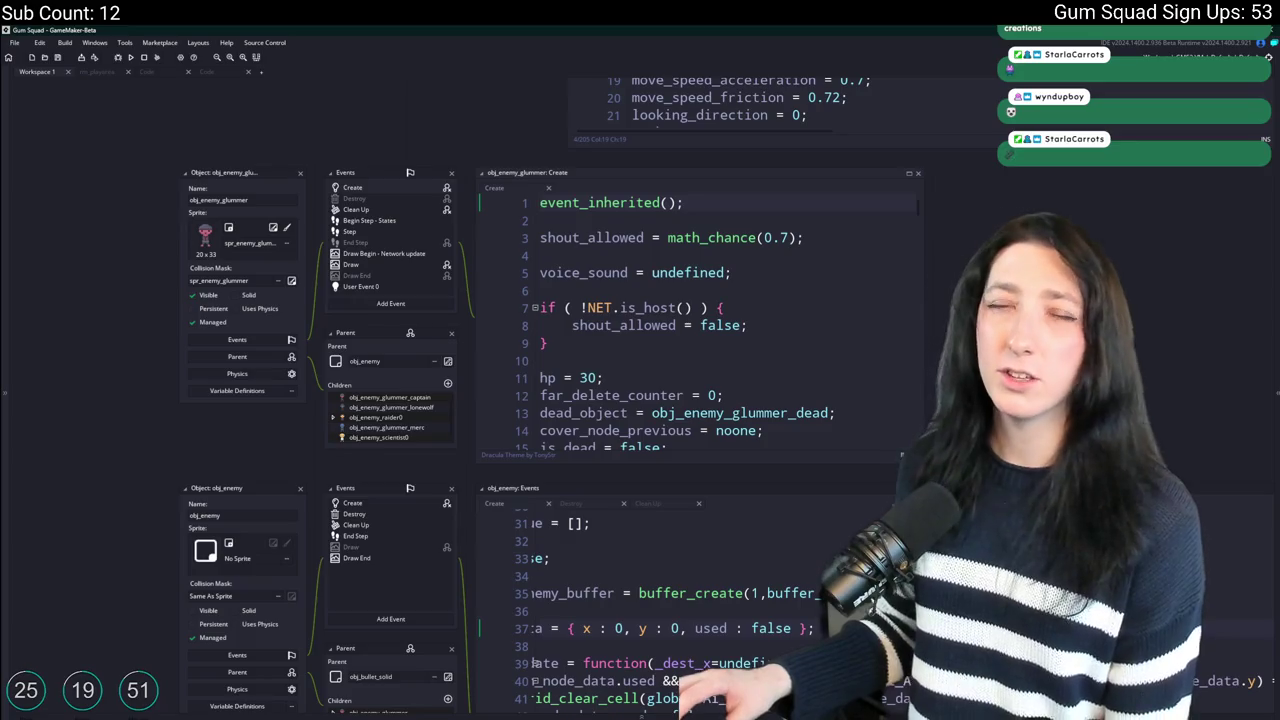
key(super)
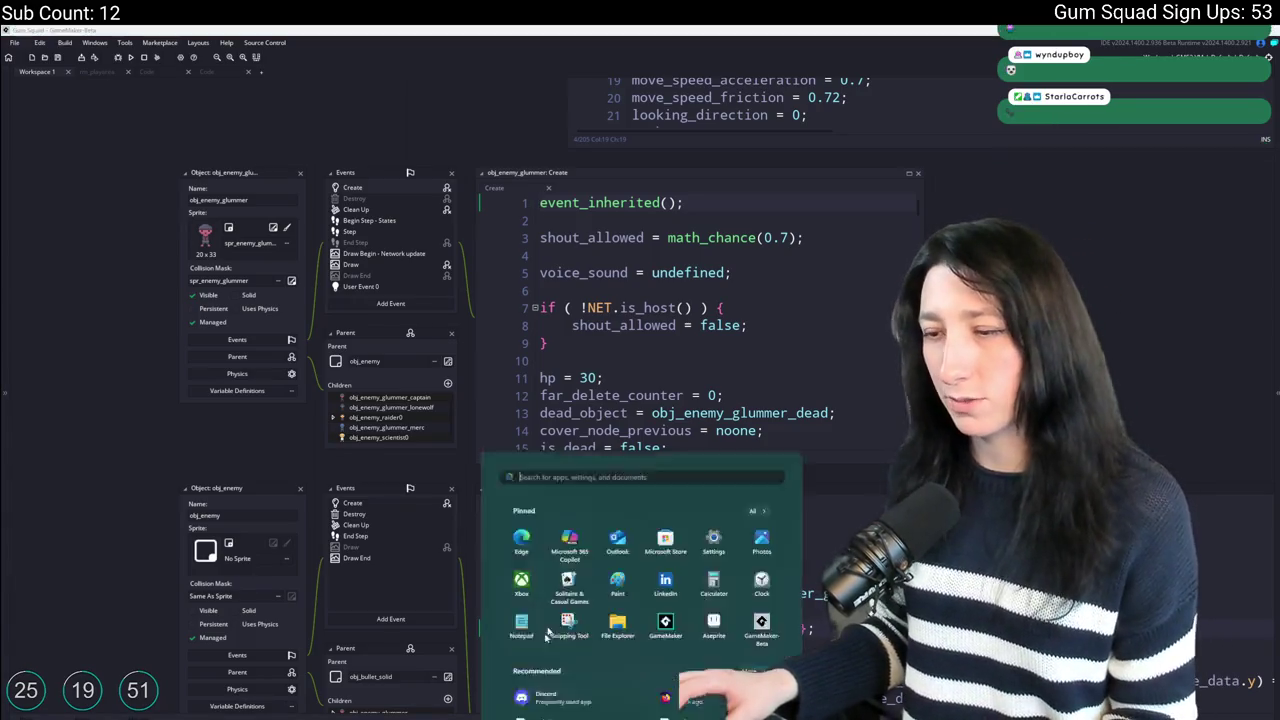
Look up Discord in Windows search, then dismiss it and return to the browser.
text(discord)
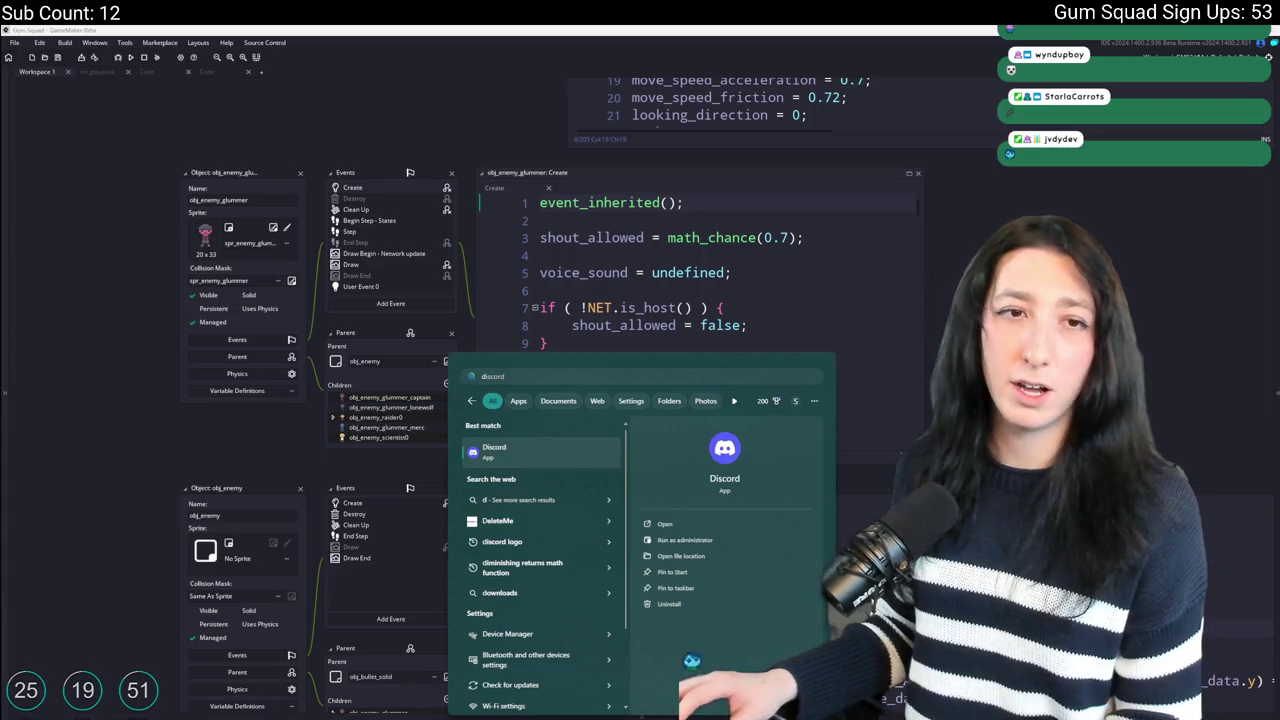
key(Return)
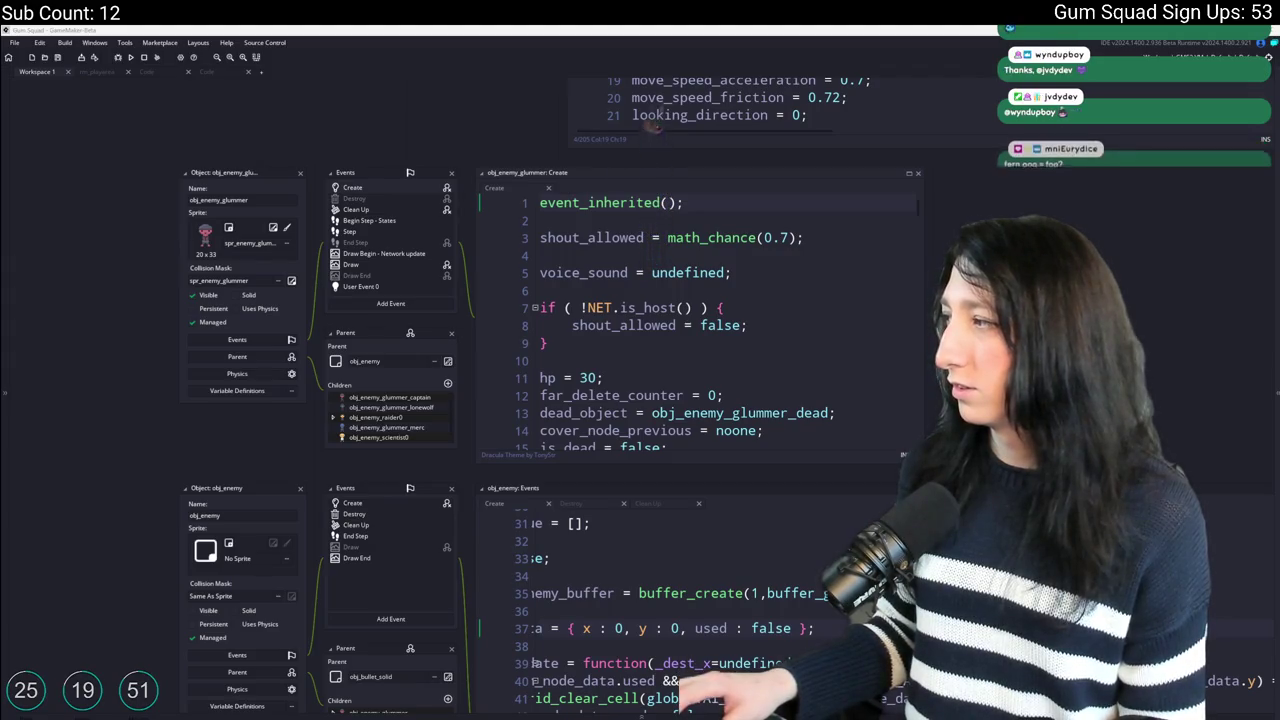
key(alt+Tab)
Copy the face photo from the browser and bring Aseprite to the front.
right_click(624, 367)
click(655, 407)
key(alt+Tab)
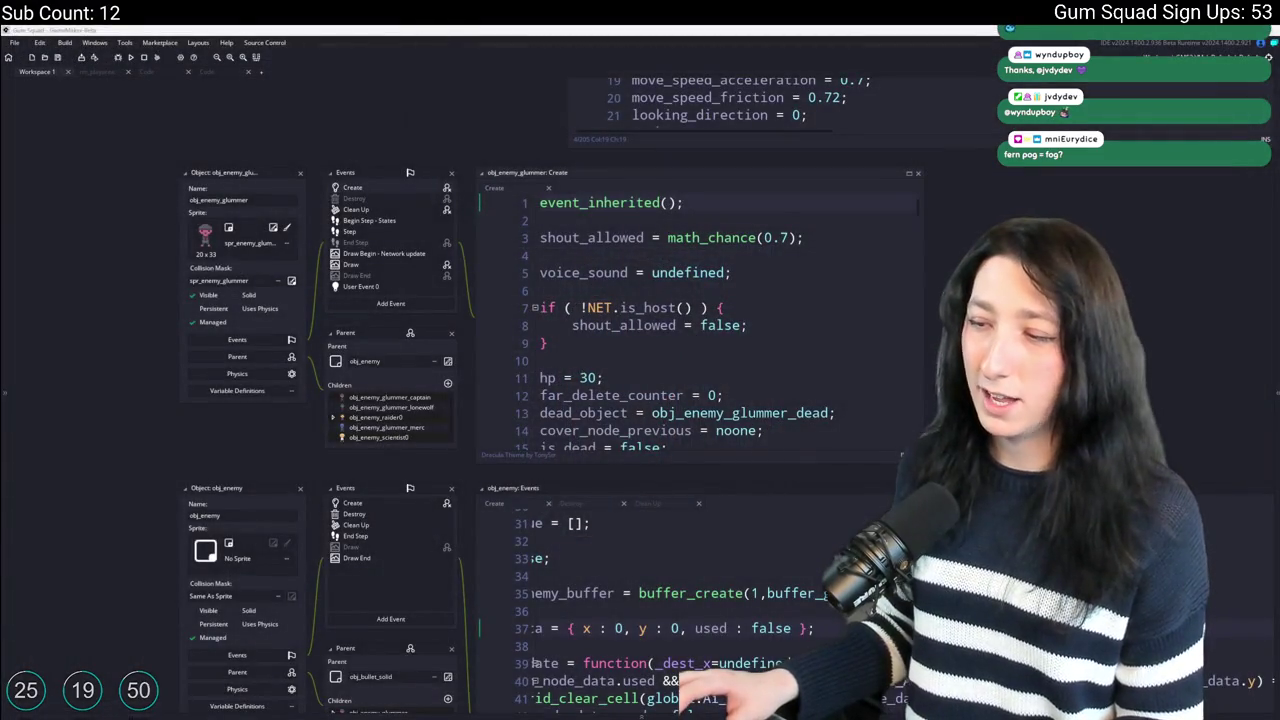
click(785, 672)
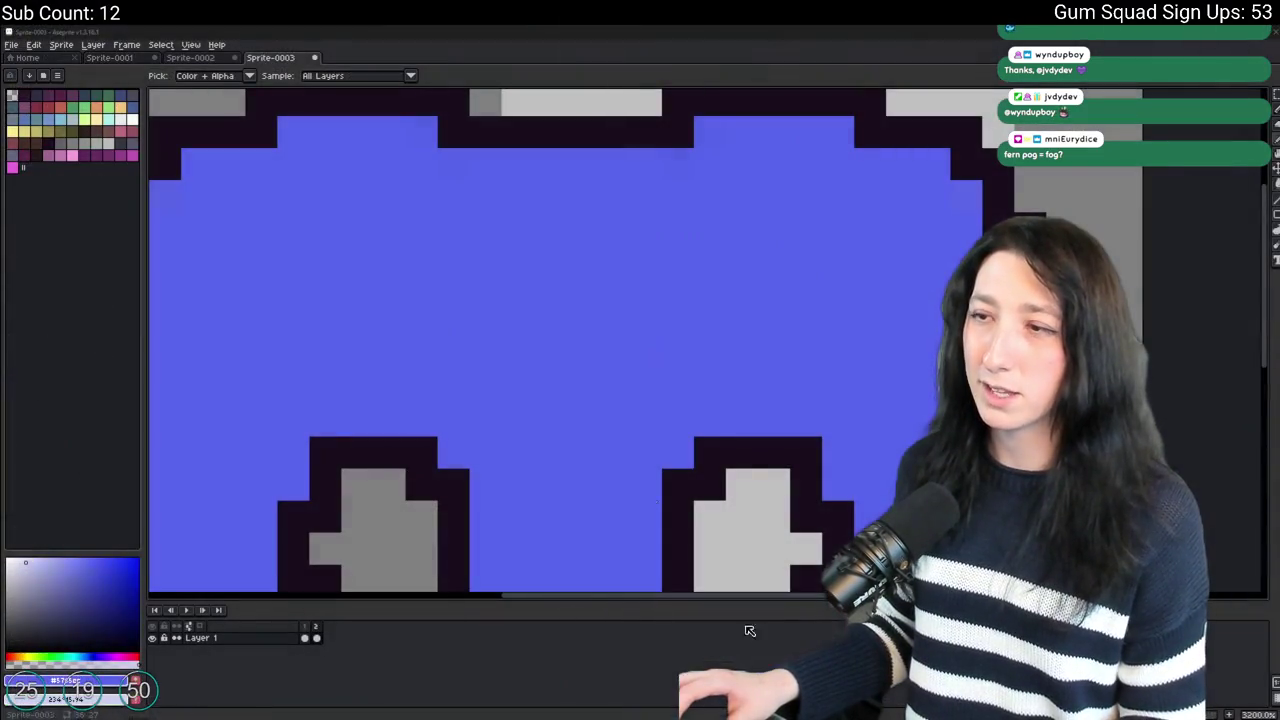
Create a new 360x402 sprite and paste the copied face photo into it.
click(11, 44)
click(16, 62)
key(Return)
key(ctrl+v)
key(Return)
Erase the first stroke of background beside the hair edge.
mouse_move(575, 279)
mouse_down()
mouse_move(526, 268)
mouse_move(505, 234)
mouse_up()
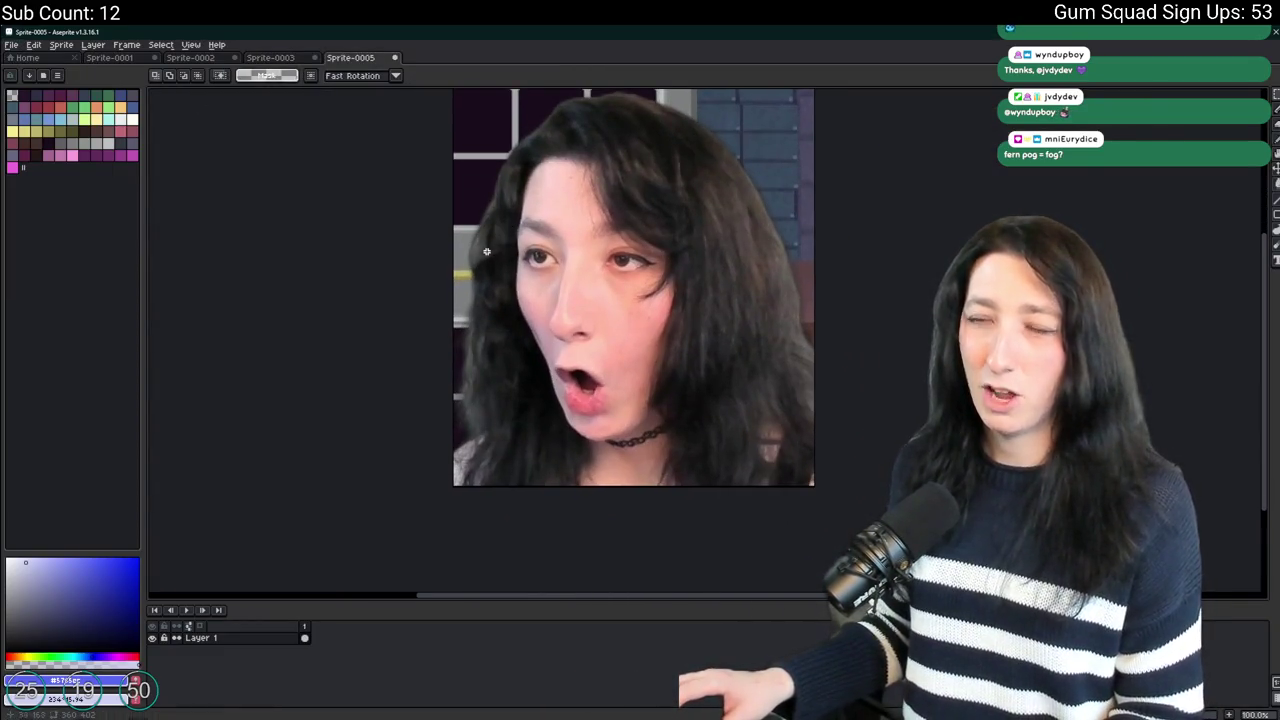
scroll(488, 252, up, 2)
scroll(486, 250, down, 4)
scroll(483, 246, up, 2)
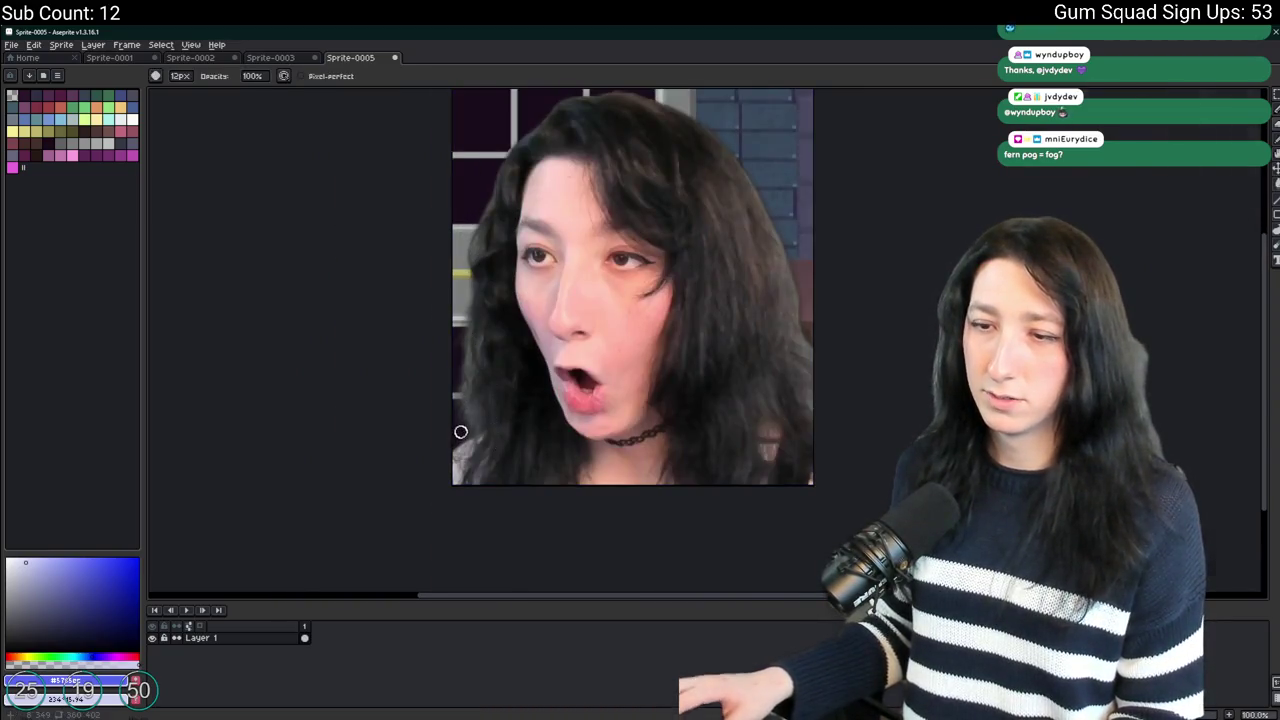
scroll(460, 431, up, 3)
key(w)
scroll(436, 399, down, 4)
scroll(560, 260, up, 4)
key(b)
scroll(626, 285, down, 1)
drag(620, 269, 729, 394)
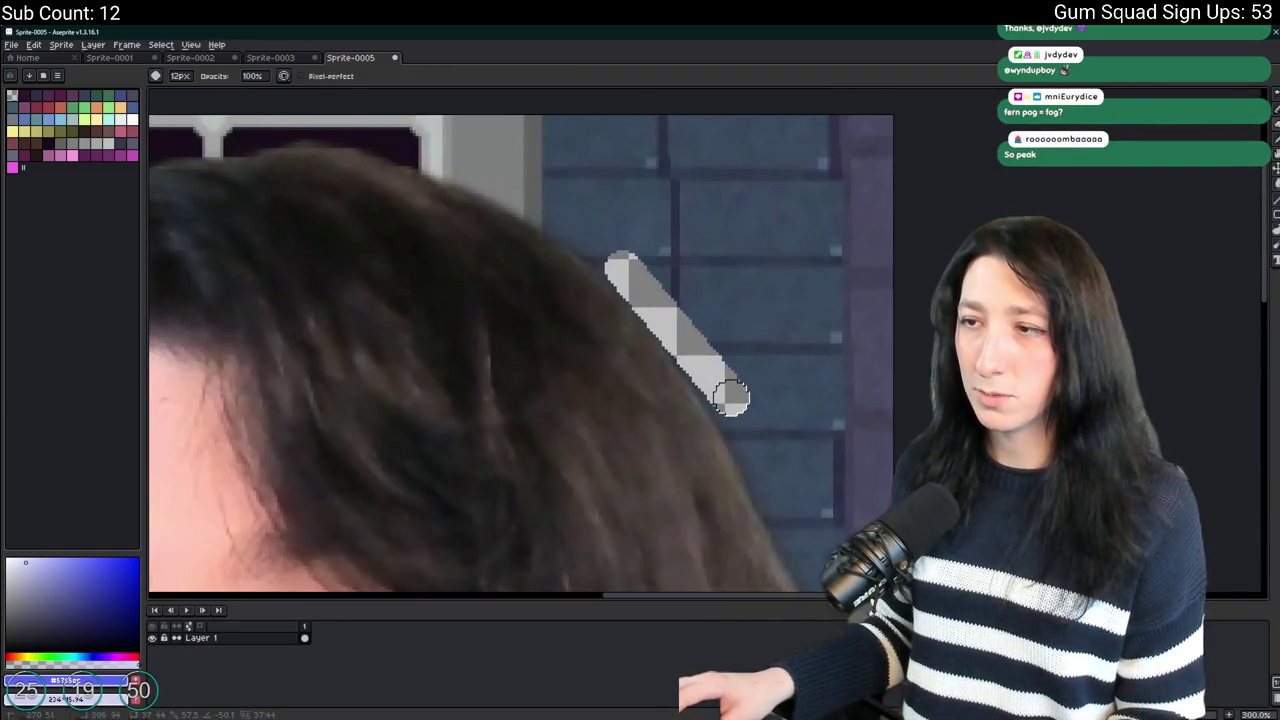
Erase the background strips down the hair edge and along the right edge.
drag(671, 277, 745, 395)
mouse_move(694, 297)
mouse_down()
mouse_move(760, 403)
mouse_move(885, 460)
mouse_move(843, 356)
mouse_move(884, 490)
mouse_move(857, 369)
mouse_move(874, 508)
mouse_up()
scroll(868, 470, down, 2)
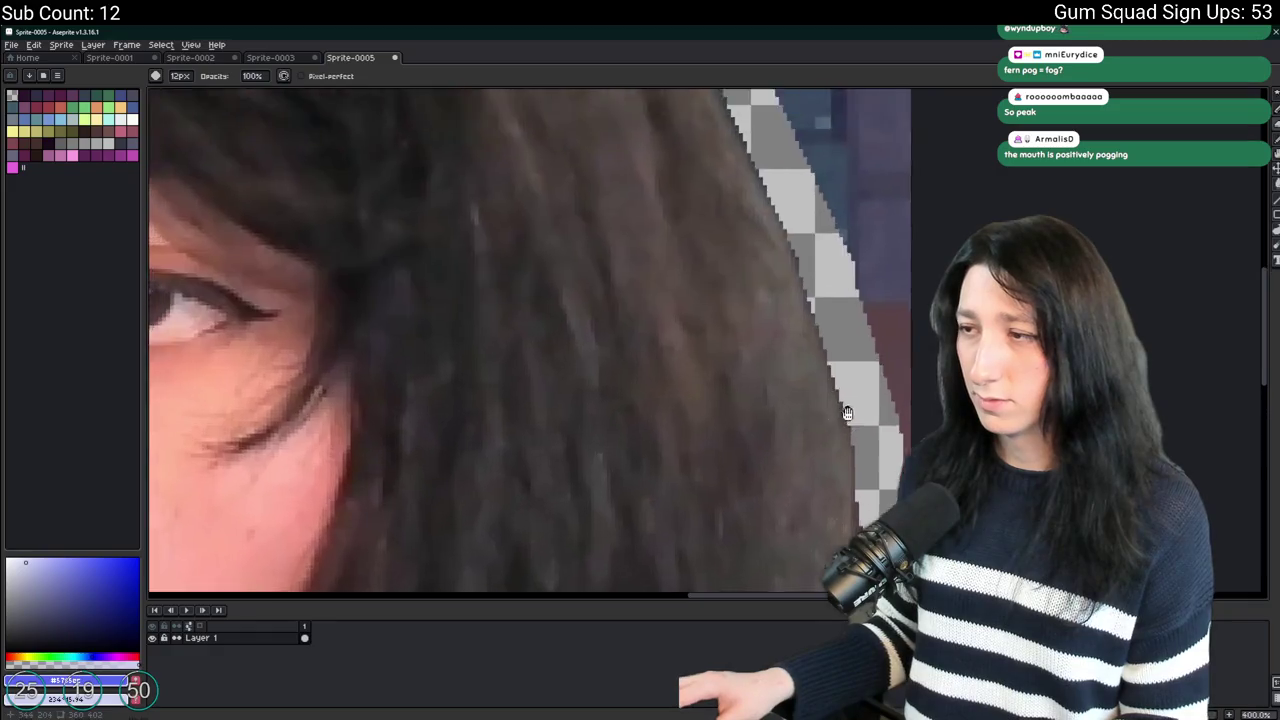
scroll(875, 468, up, 5)
scroll(884, 492, up, 5)
drag(880, 470, 876, 270)
drag(876, 393, 868, 265)
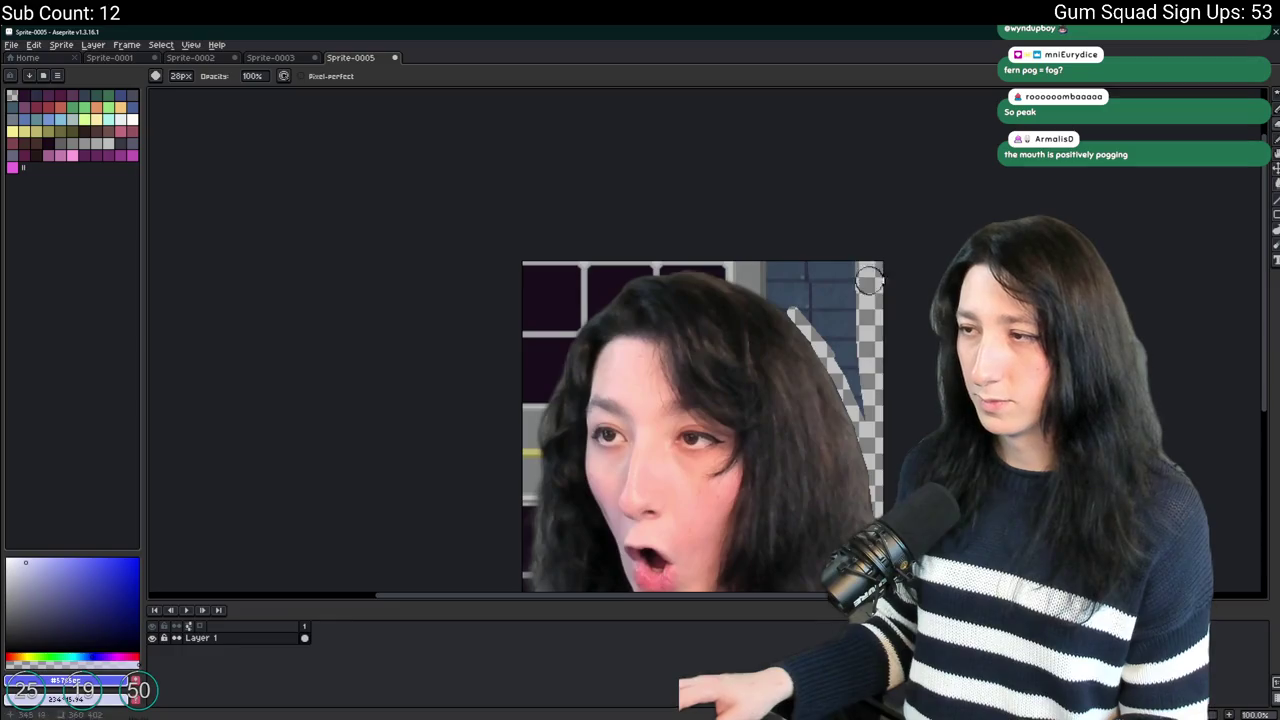
drag(870, 404, 851, 255)
Erase leftover background and grey border pixels at the top right.
drag(766, 360, 771, 229)
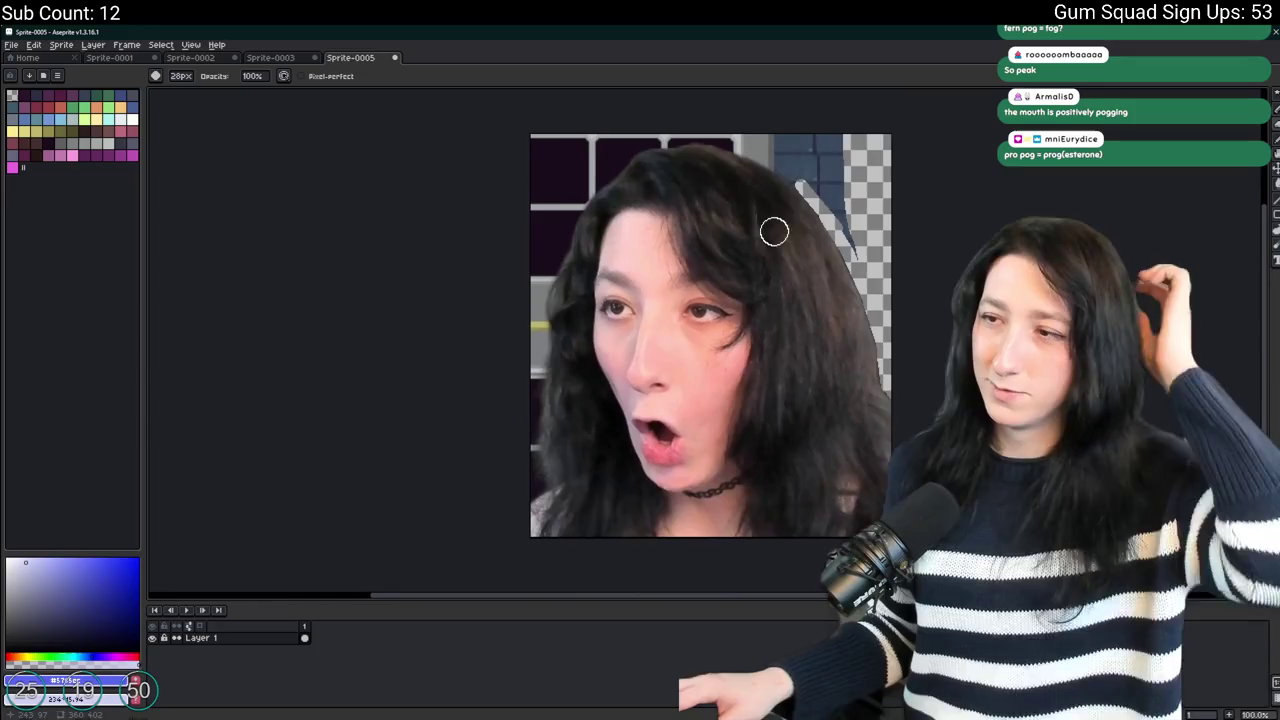
drag(786, 163, 766, 279)
scroll(783, 243, up, 1)
mouse_move(891, 270)
mouse_down()
mouse_move(880, 130)
mouse_move(874, 249)
mouse_move(806, 201)
mouse_move(814, 177)
mouse_move(814, 206)
mouse_up()
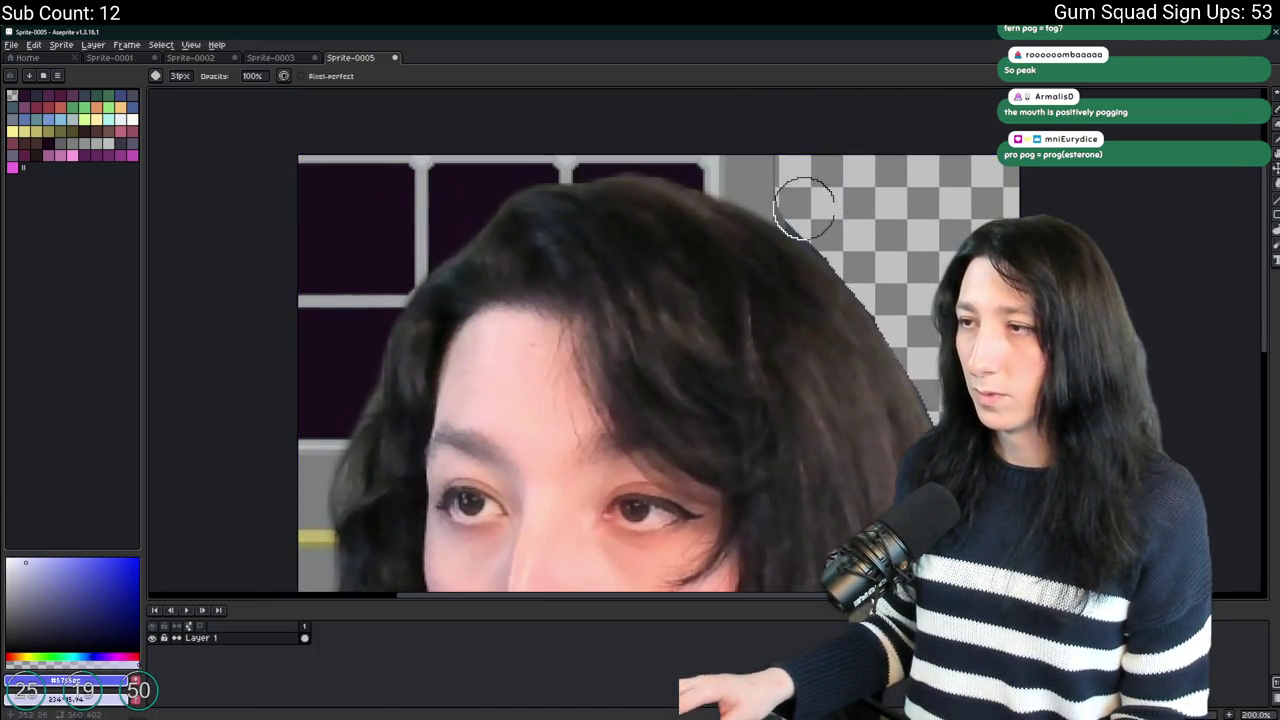
scroll(814, 206, up, 4)
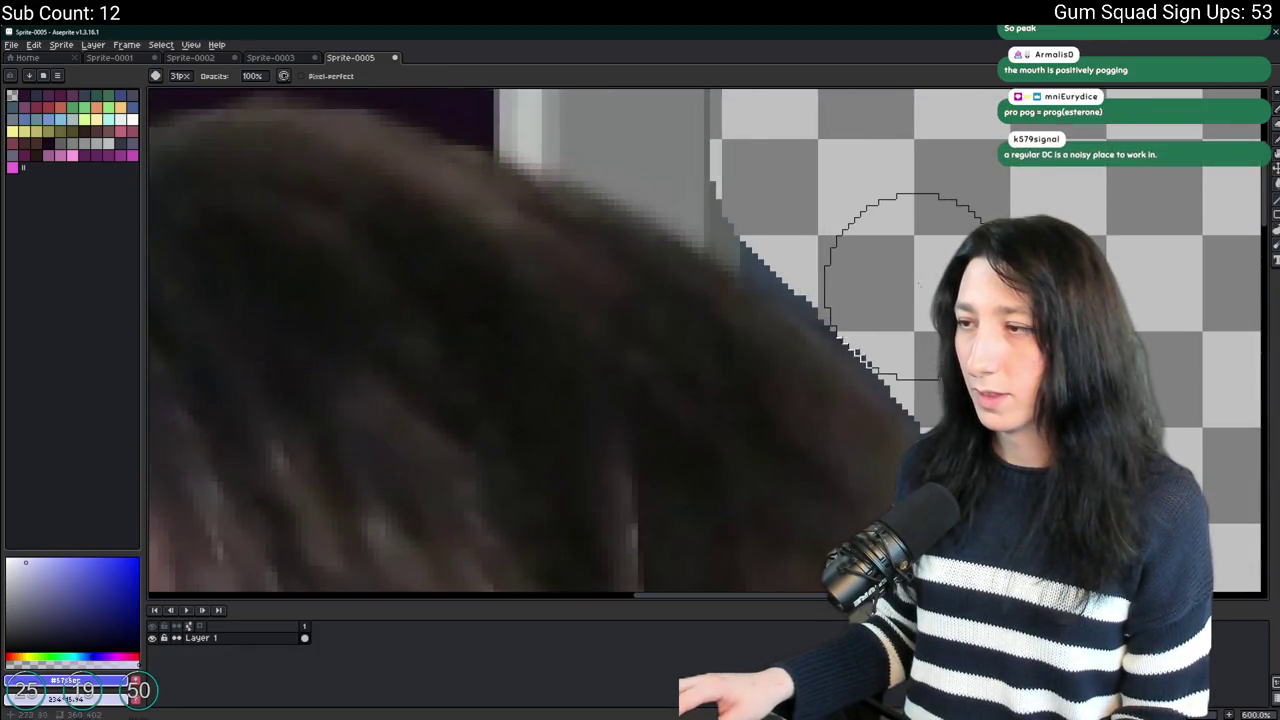
drag(902, 287, 938, 400)
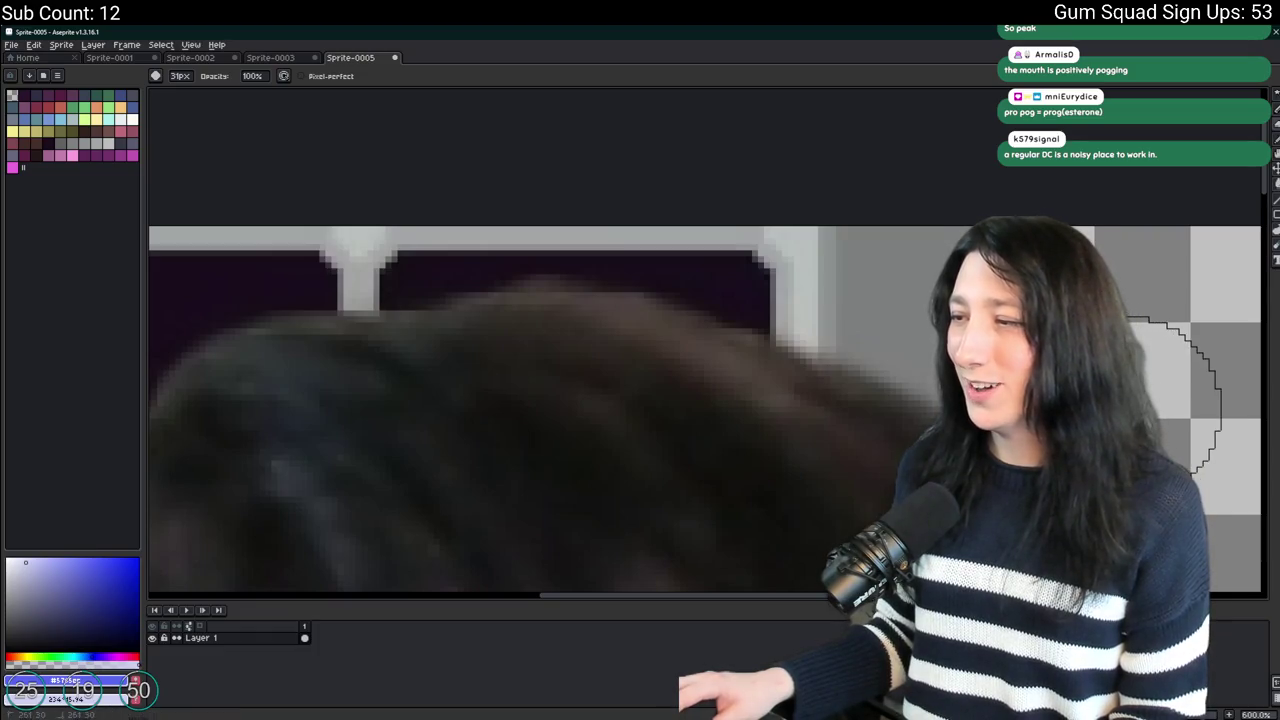
mouse_move(1085, 368)
mouse_down()
mouse_move(883, 220)
mouse_move(1006, 345)
mouse_up()
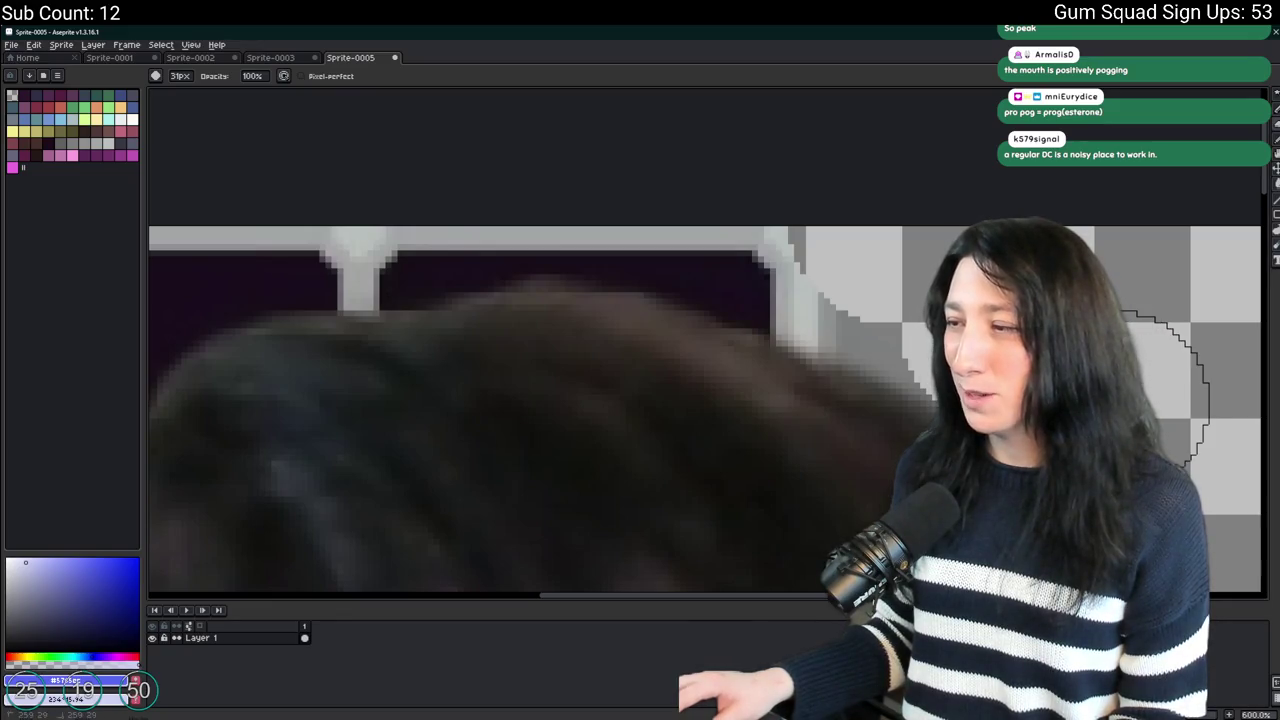
mouse_move(1010, 350)
mouse_down()
mouse_move(886, 214)
mouse_move(451, 114)
mouse_move(713, 218)
mouse_up()
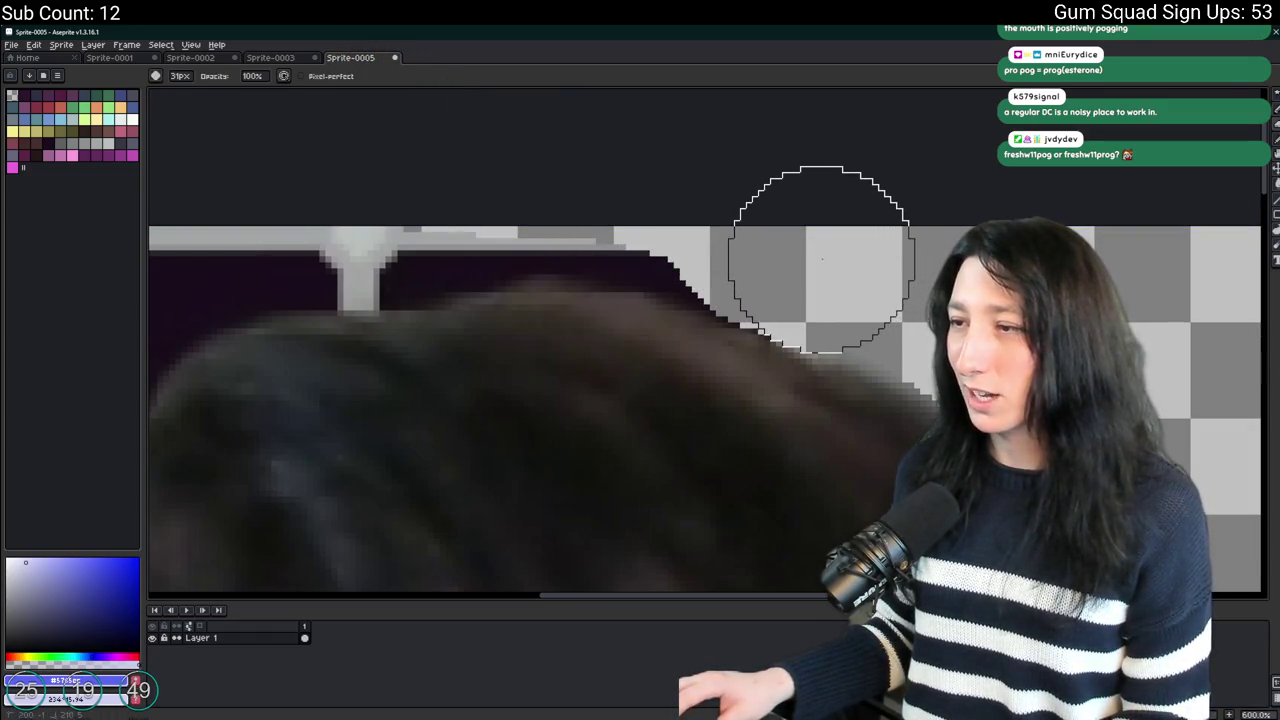
Erase the purple strip along the sprite's top edge to transparency.
scroll(888, 277, left, 6)
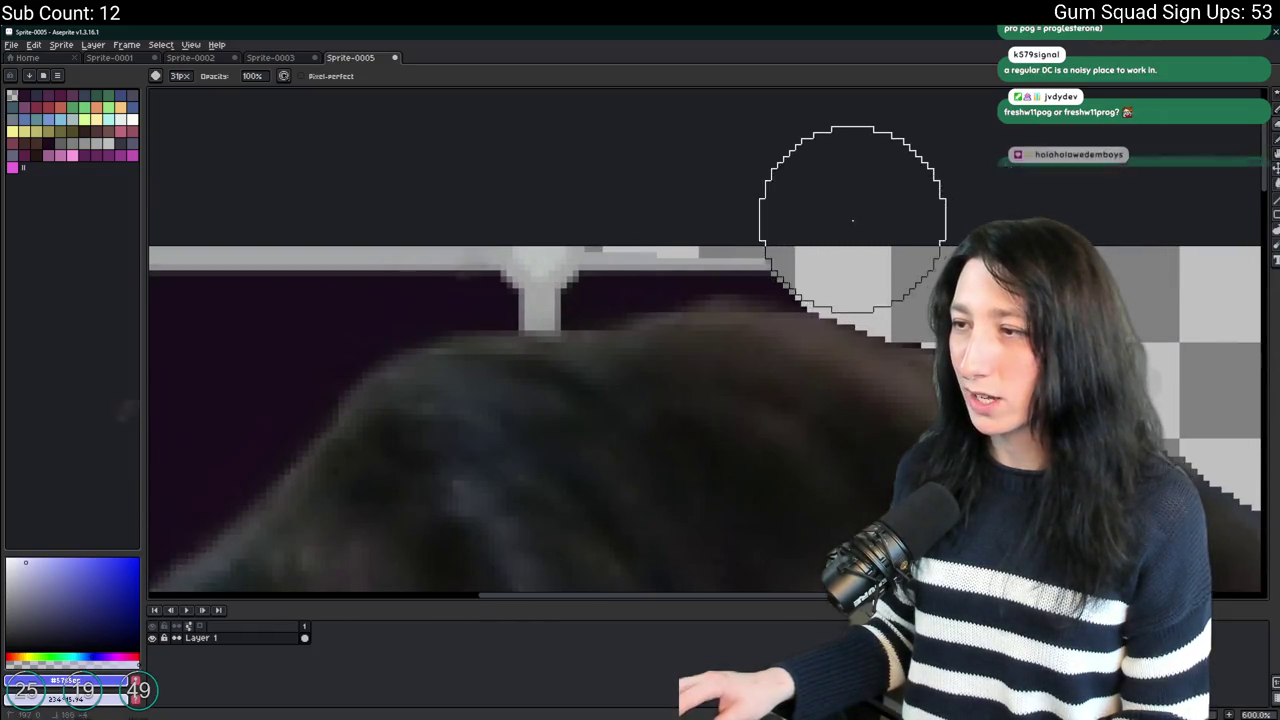
mouse_move(911, 218)
mouse_down()
mouse_move(886, 229)
mouse_move(546, 203)
mouse_move(500, 231)
mouse_move(493, 218)
mouse_up()
scroll(800, 214, left, 4)
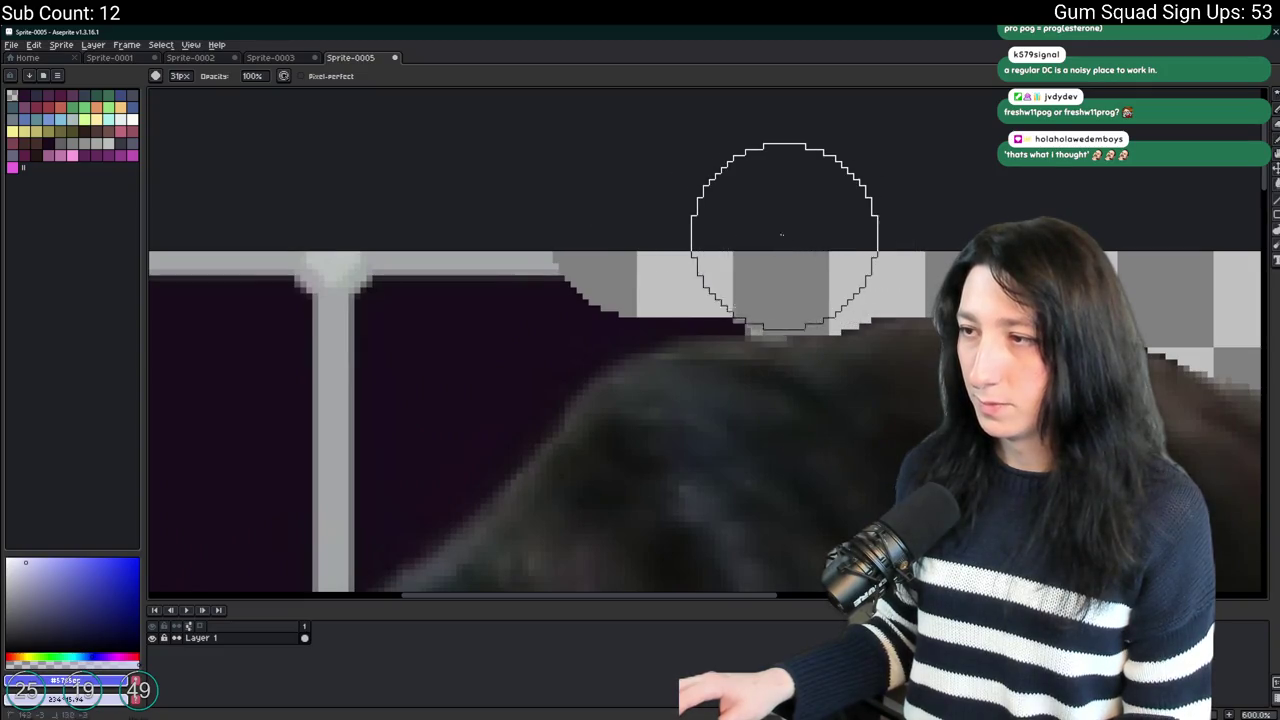
scroll(580, 221, left, 4)
drag(900, 211, 228, 214)
scroll(320, 206, left, 6)
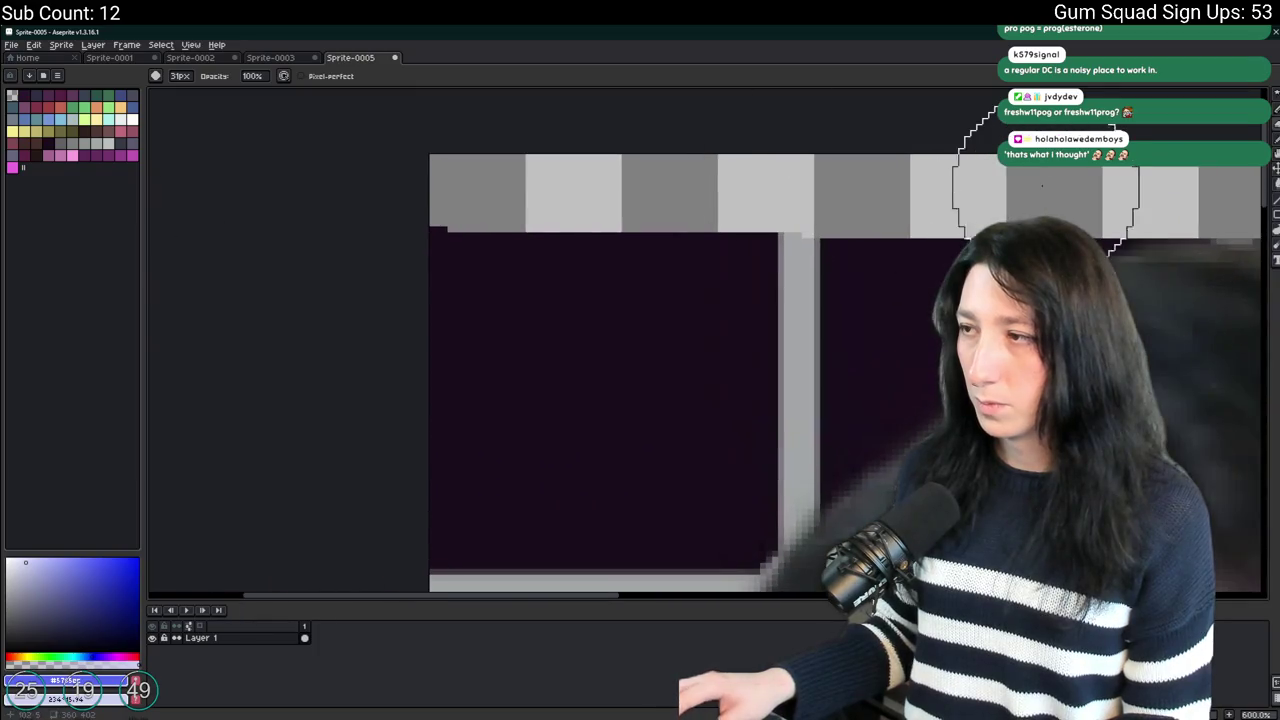
scroll(930, 195, down, 2)
mouse_move(1003, 185)
mouse_down()
mouse_move(863, 200)
mouse_move(729, 271)
mouse_move(623, 194)
mouse_move(446, 165)
mouse_up()
Undo the last erase and pan around the canvas checking the erased edges.
scroll(520, 370, down, 1)
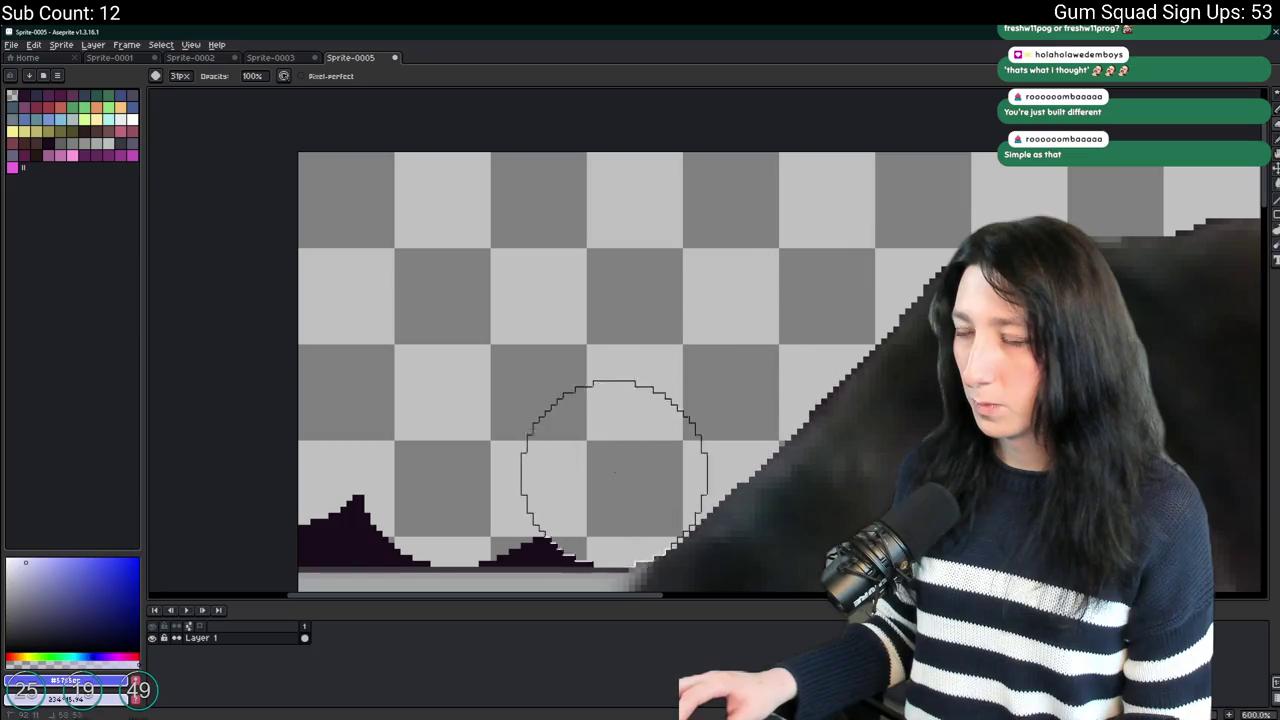
scroll(610, 455, down, 4)
scroll(609, 204, up, 3)
scroll(640, 190, up, 1)
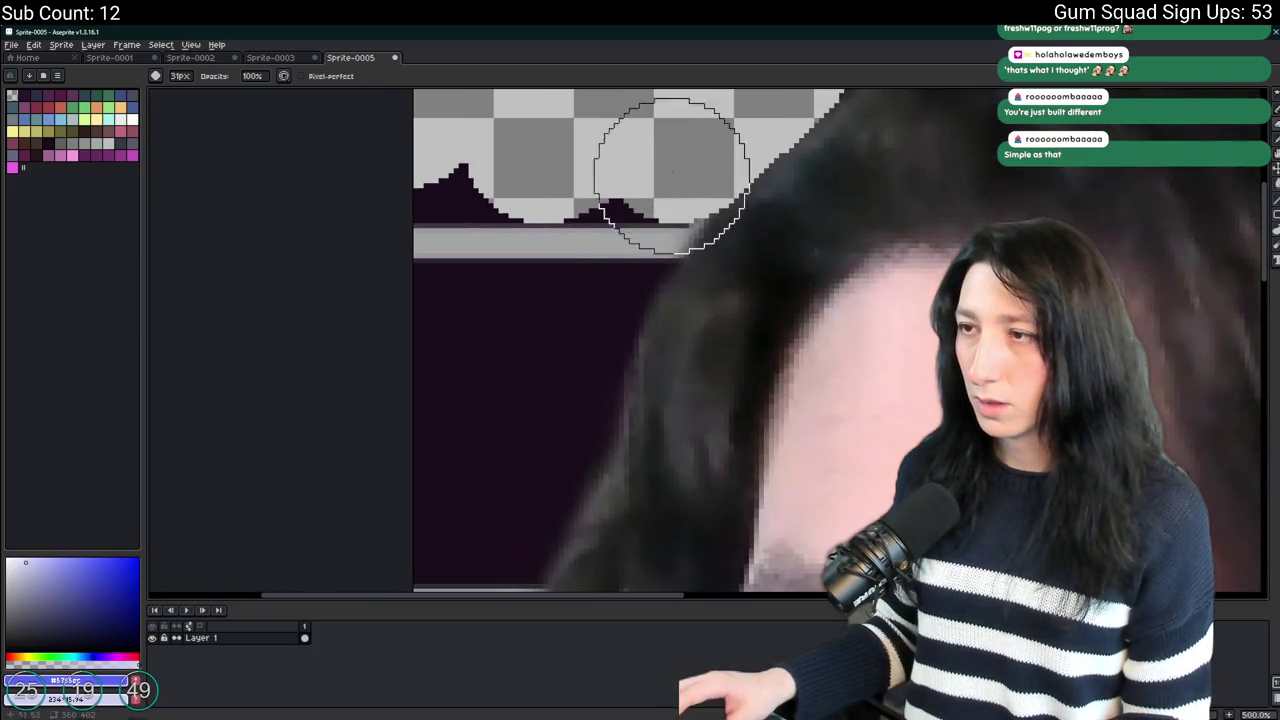
scroll(586, 257, up, 3)
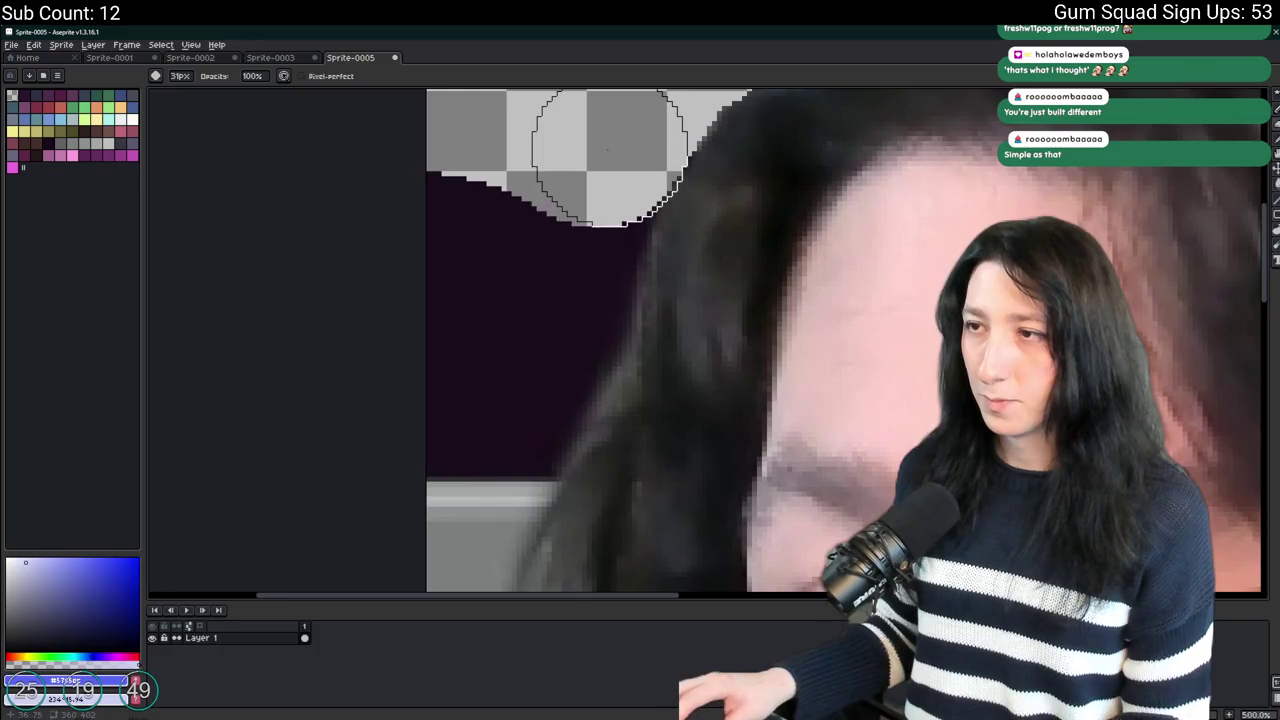
key(ctrl+z)
scroll(490, 160, down, 2)
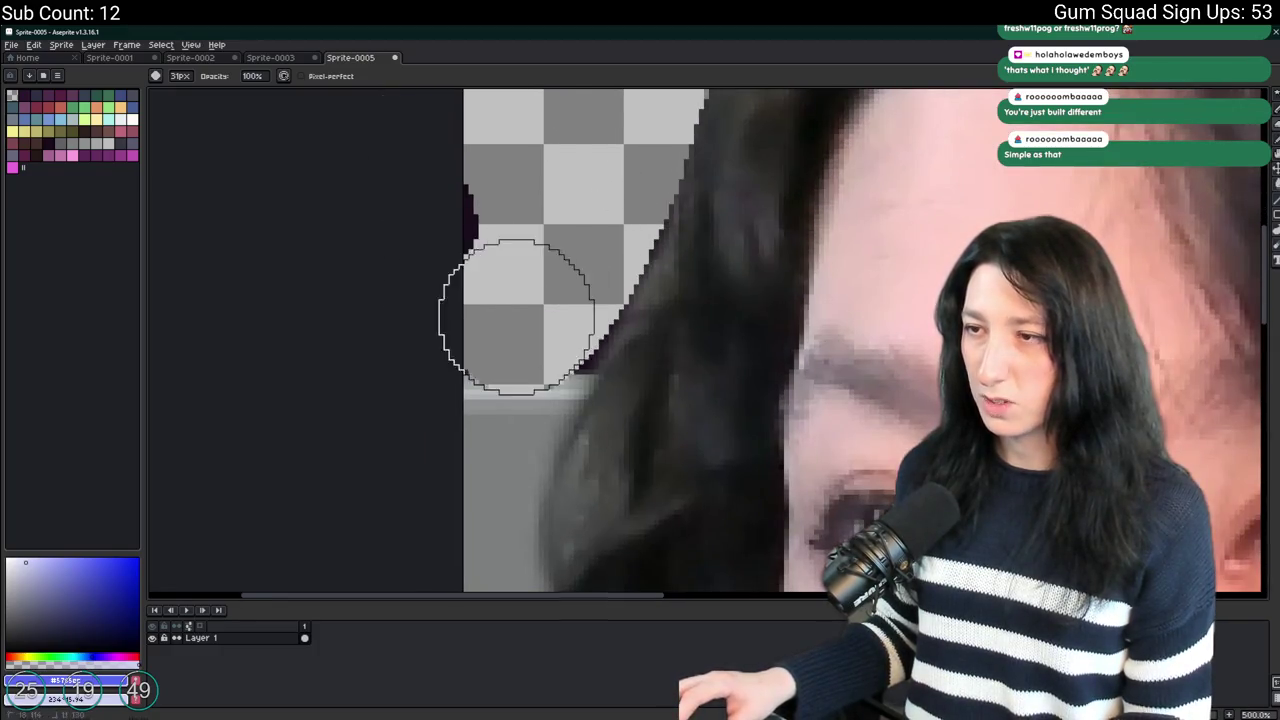
scroll(497, 393, left, 2)
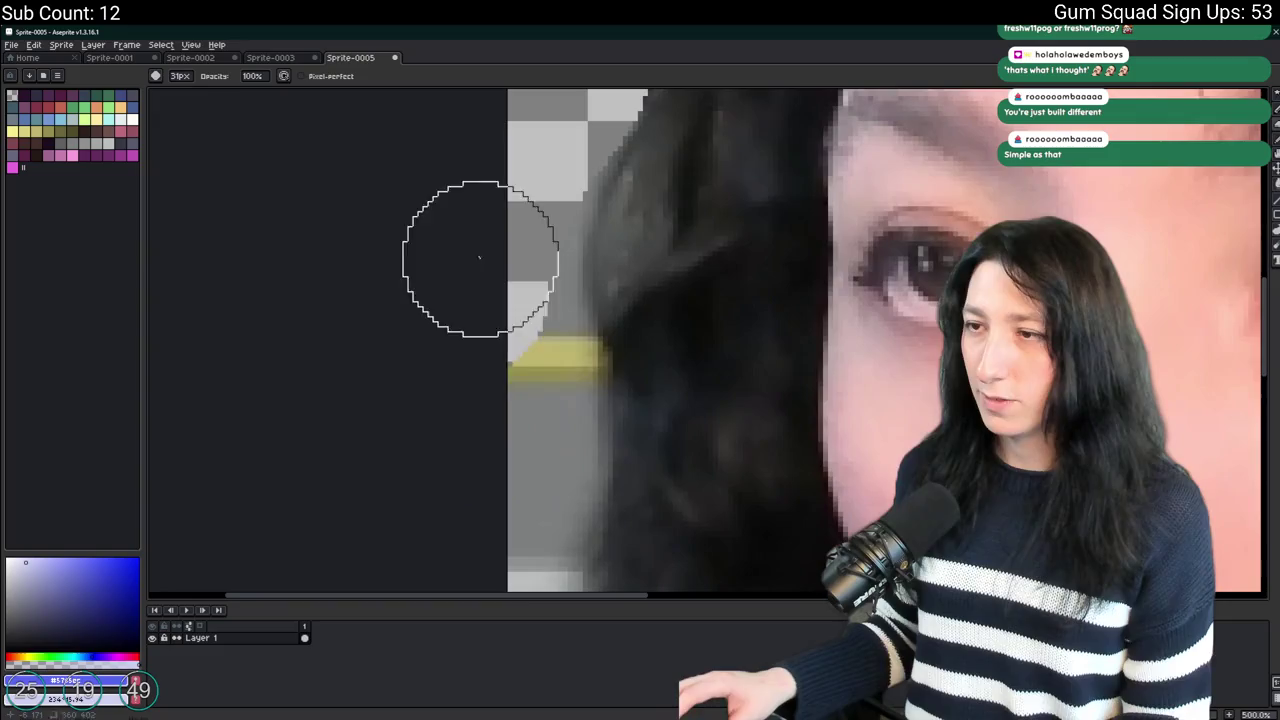
scroll(530, 275, down, 2)
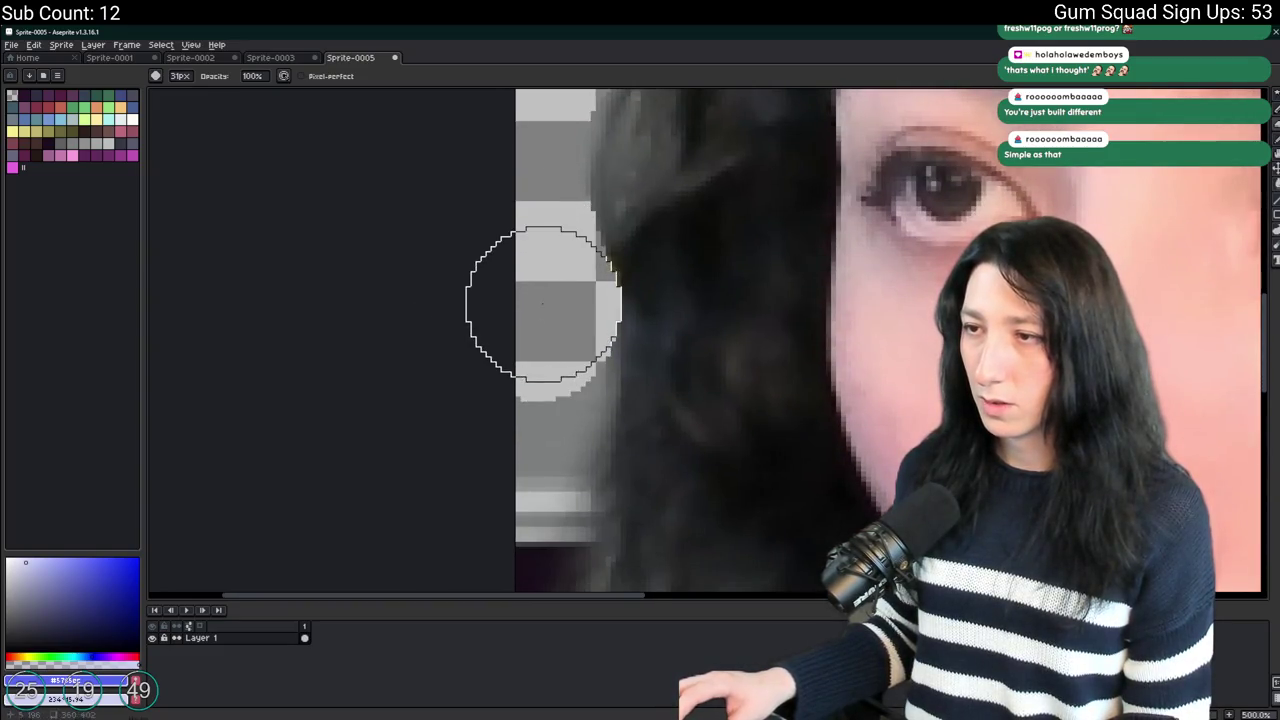
scroll(513, 322, left, 2)
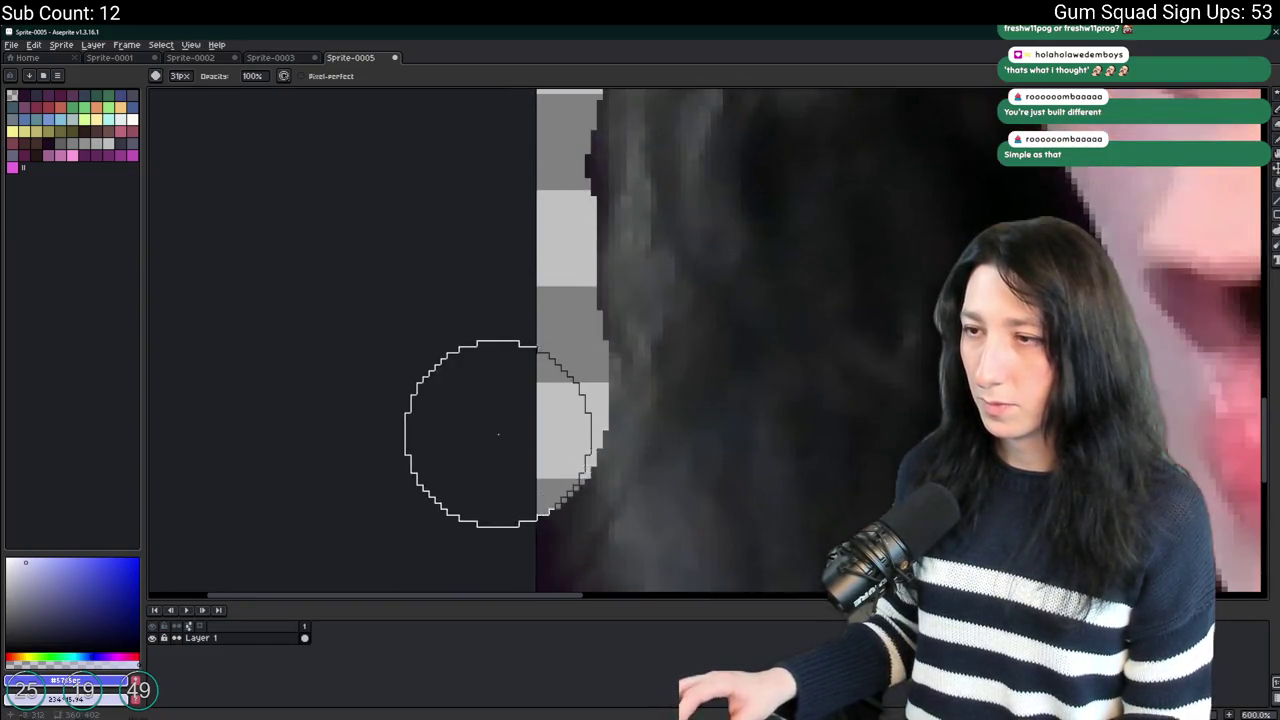
scroll(469, 406, down, 4)
scroll(469, 406, up, 2)
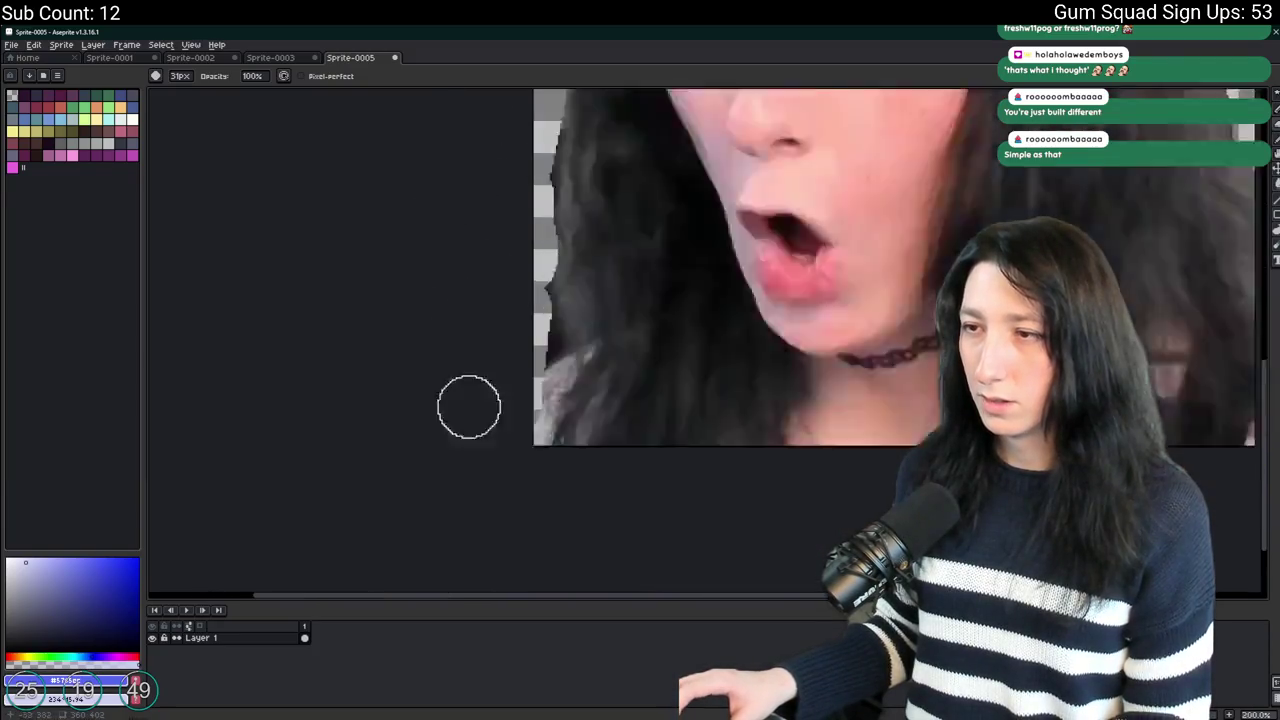
scroll(540, 340, up, 2)
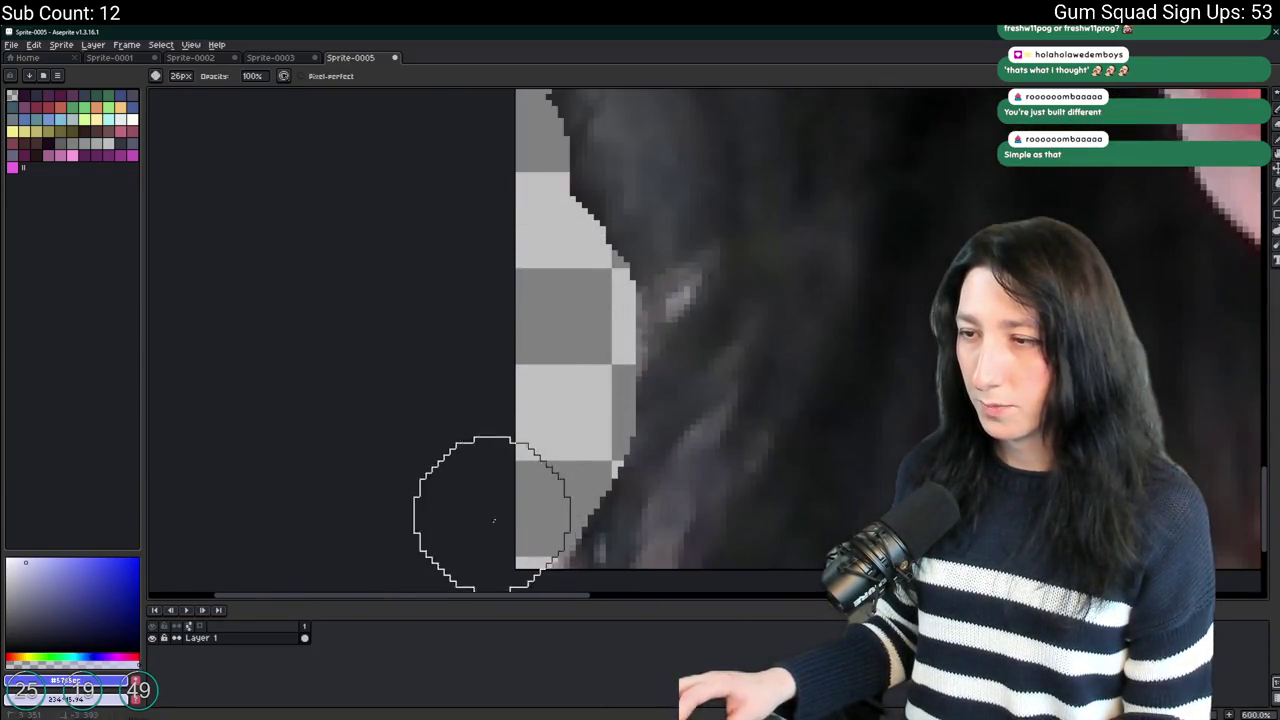
scroll(489, 557, down, 3)
scroll(489, 557, down, 3)
scroll(754, 537, up, 2)
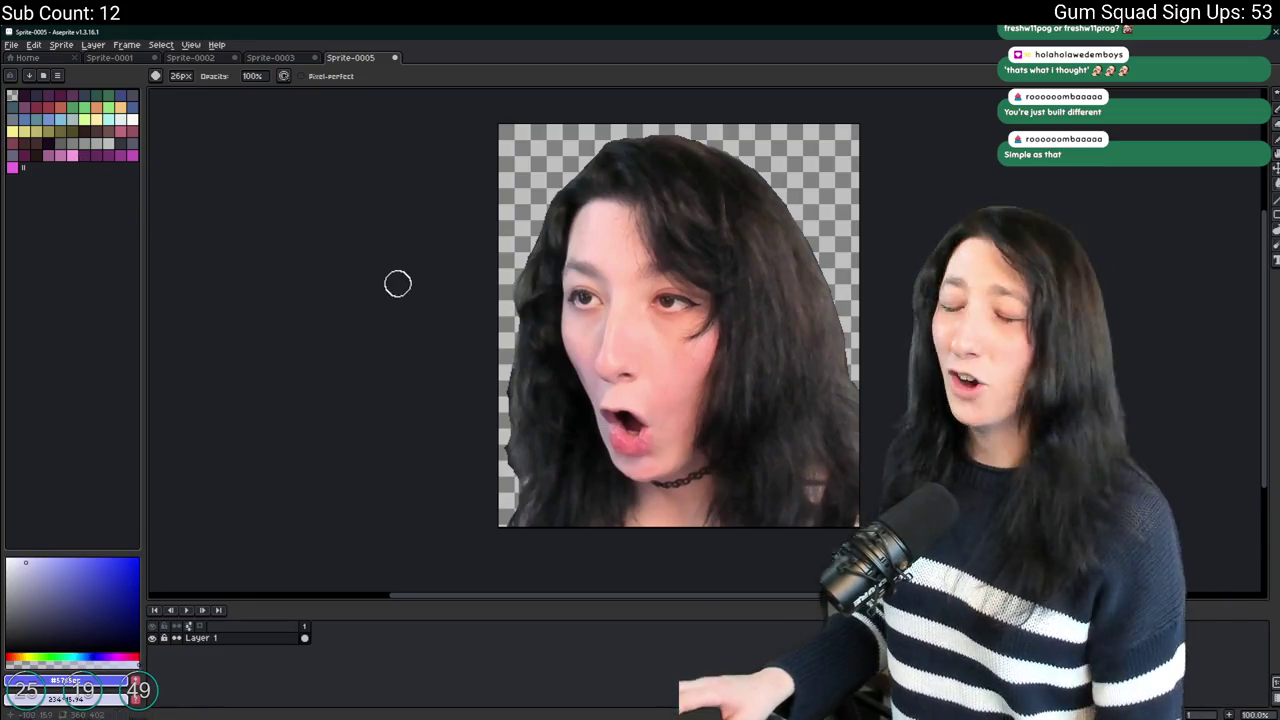
Look through the Sprite menu, then switch to the Rectangular Marquee tool.
click(61, 44)
click(88, 155)
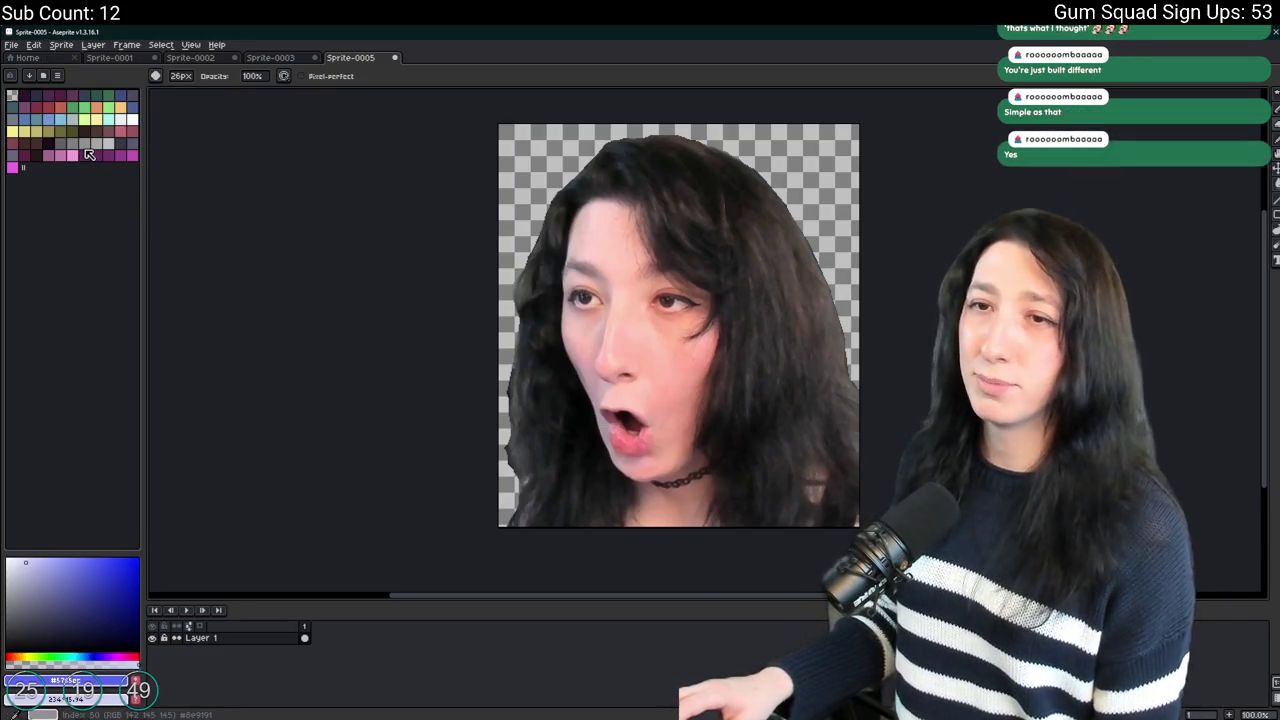
click(61, 44)
click(85, 150)
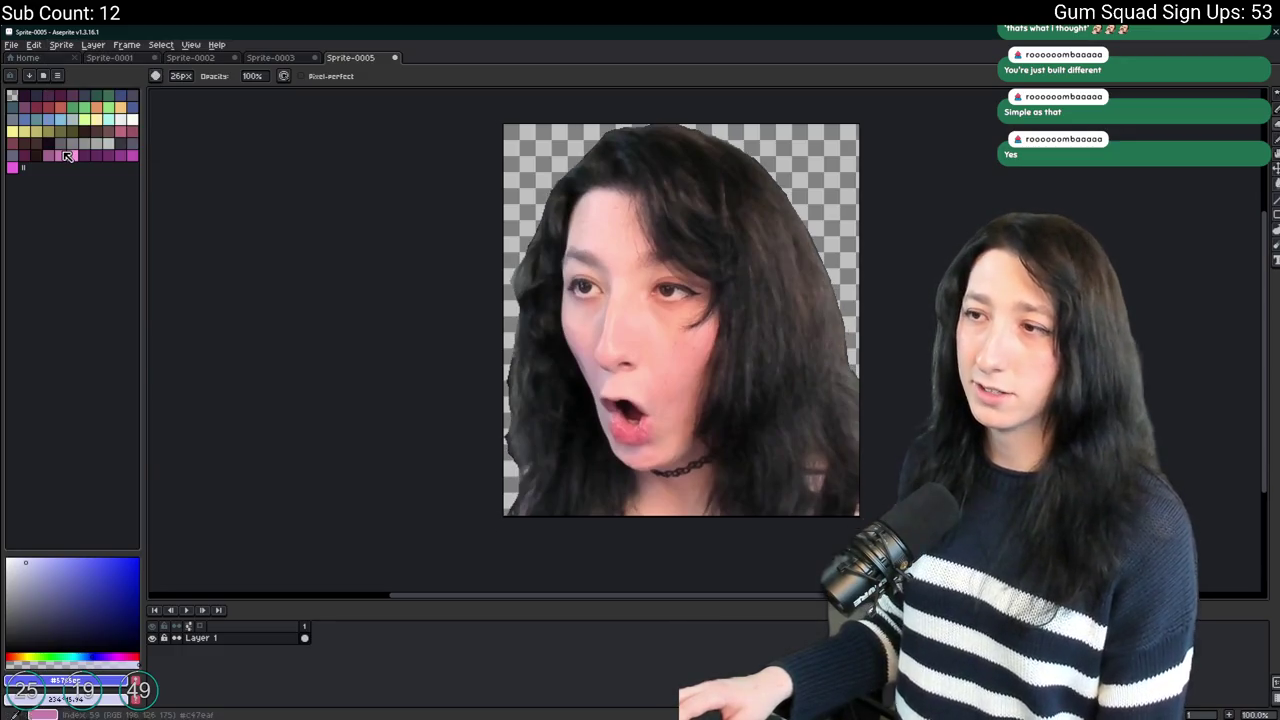
scroll(438, 241, down, 2)
scroll(471, 257, up, 3)
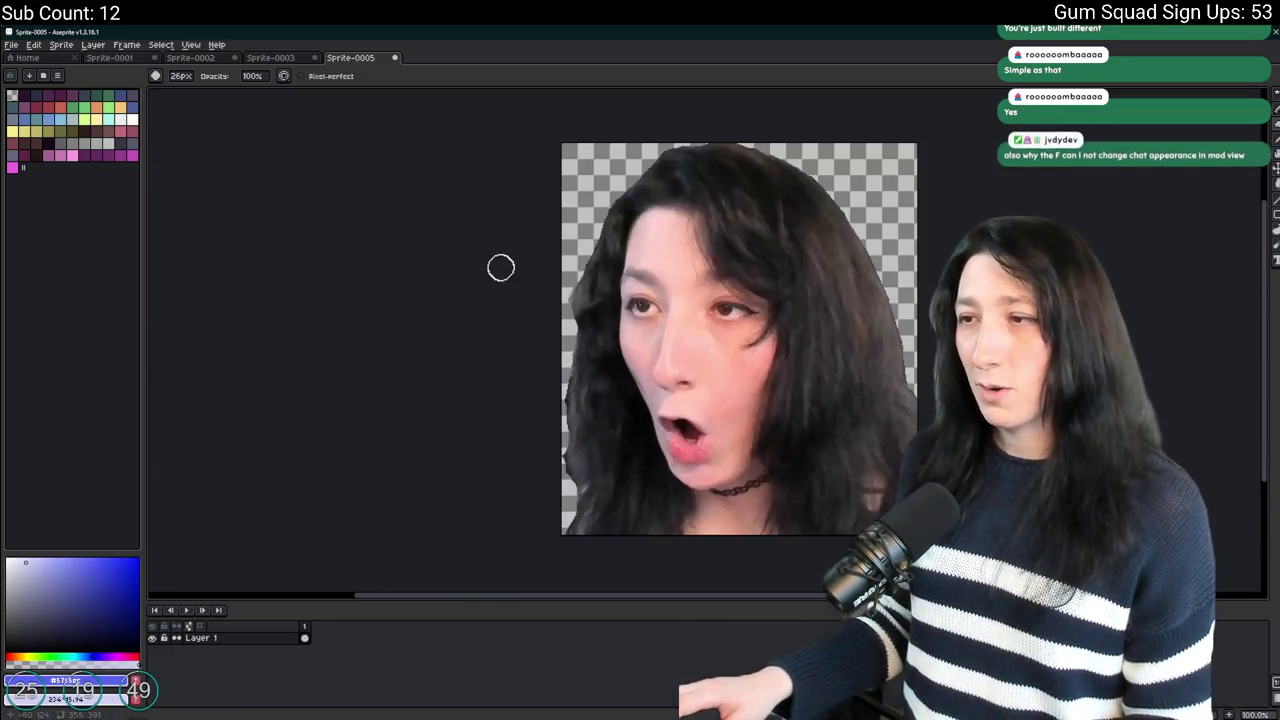
key(m)
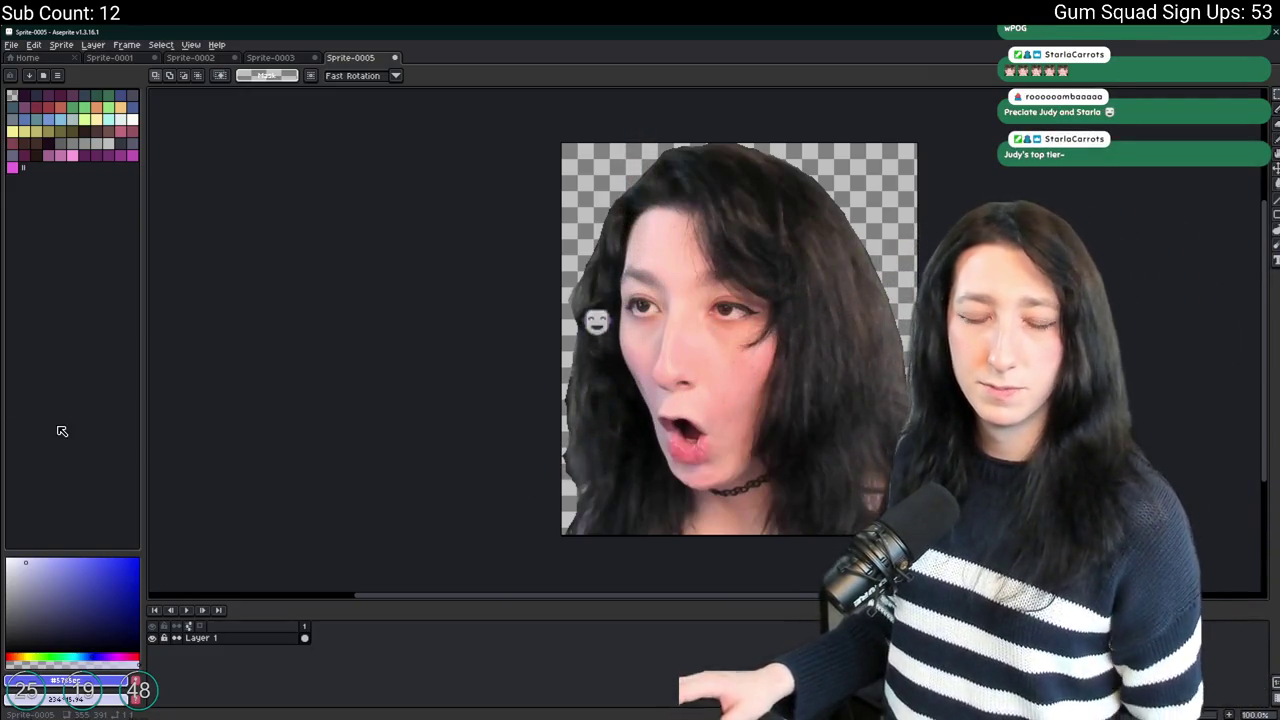
scroll(493, 347, down, 1)
Switch to the eraser and pan over the hair and mouth area.
scroll(572, 328, up, 1)
scroll(572, 328, left, 2)
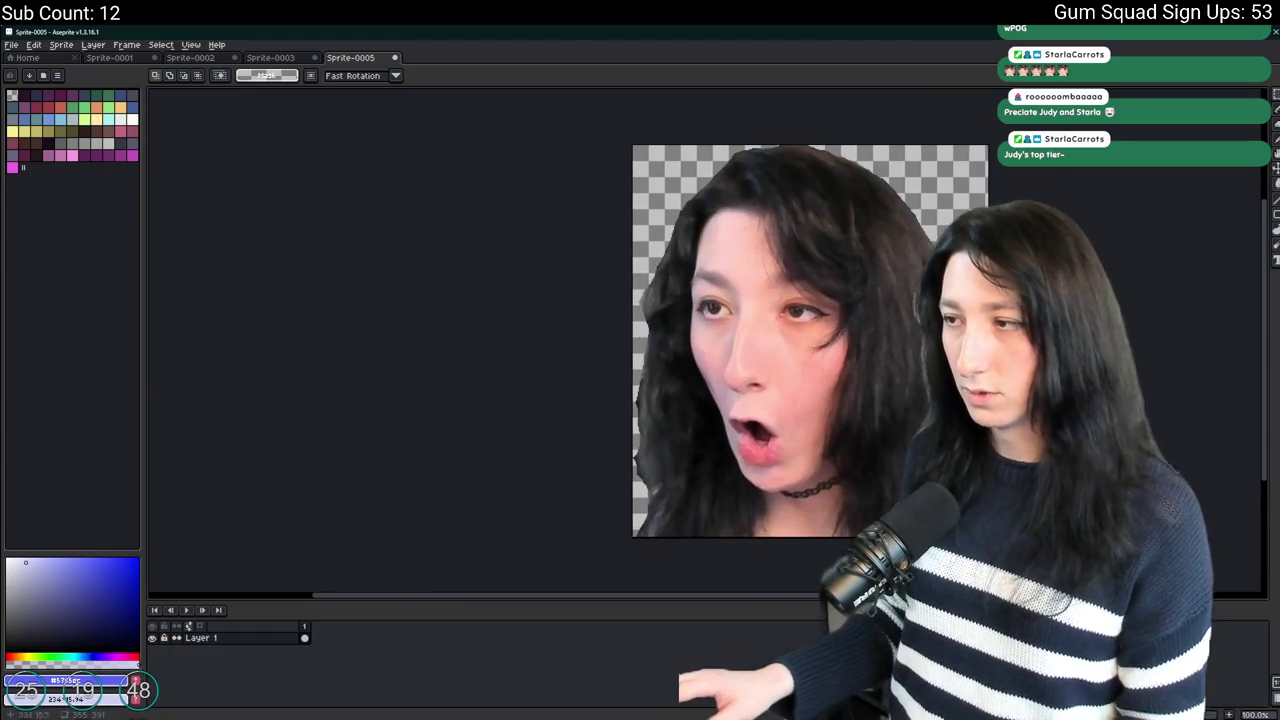
scroll(819, 280, up, 2)
scroll(891, 223, up, 1)
scroll(791, 371, down, 2)
key(e)
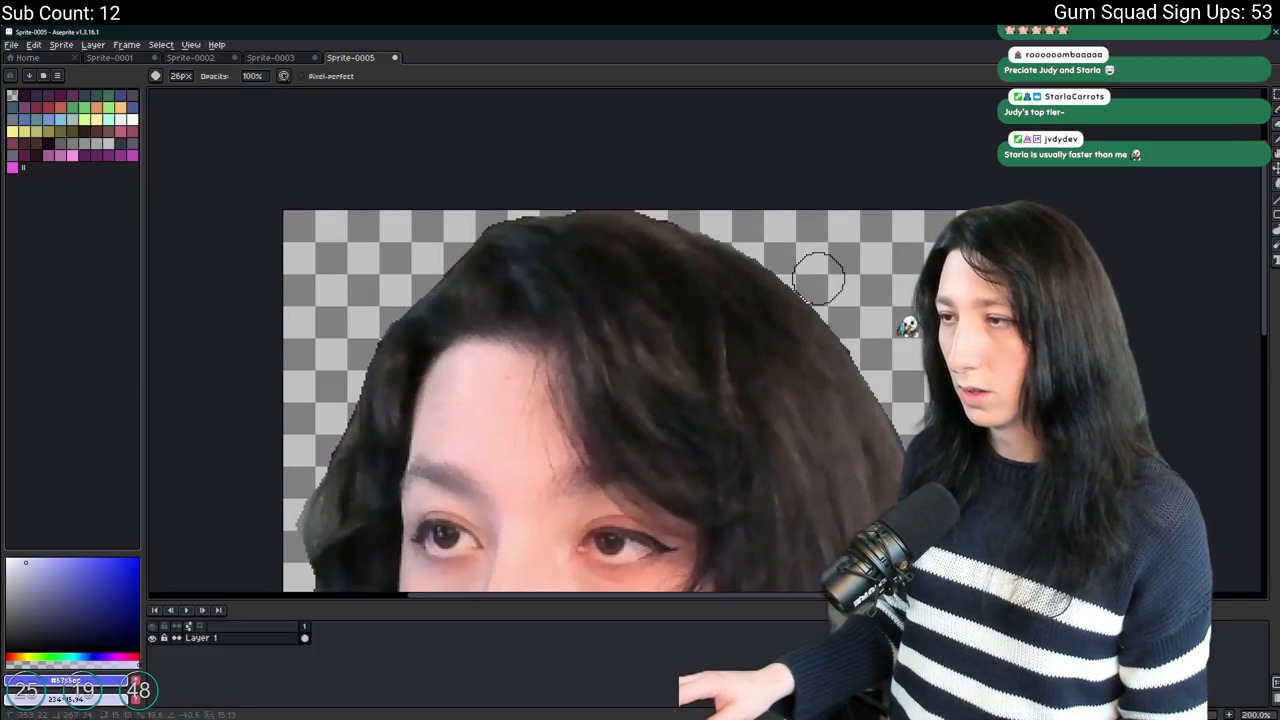
drag(918, 415, 855, 321)
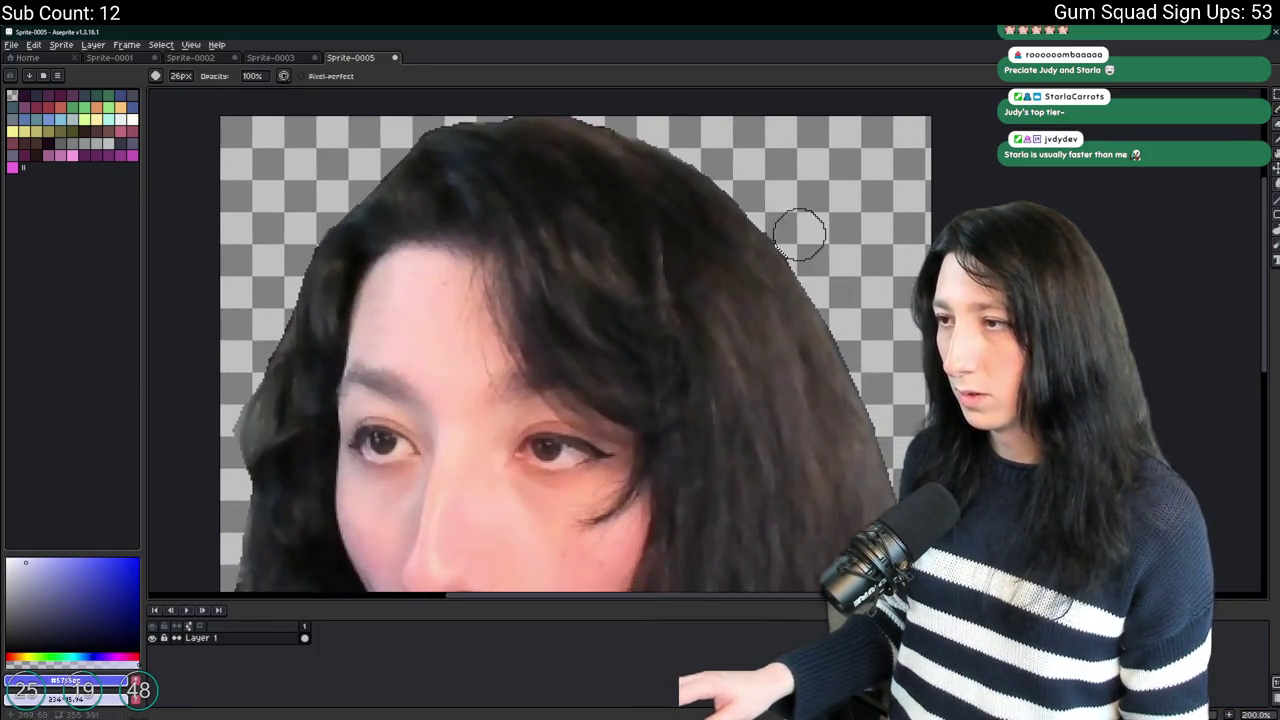
mouse_move(880, 400)
mouse_down()
mouse_move(806, 223)
mouse_move(806, 185)
mouse_up()
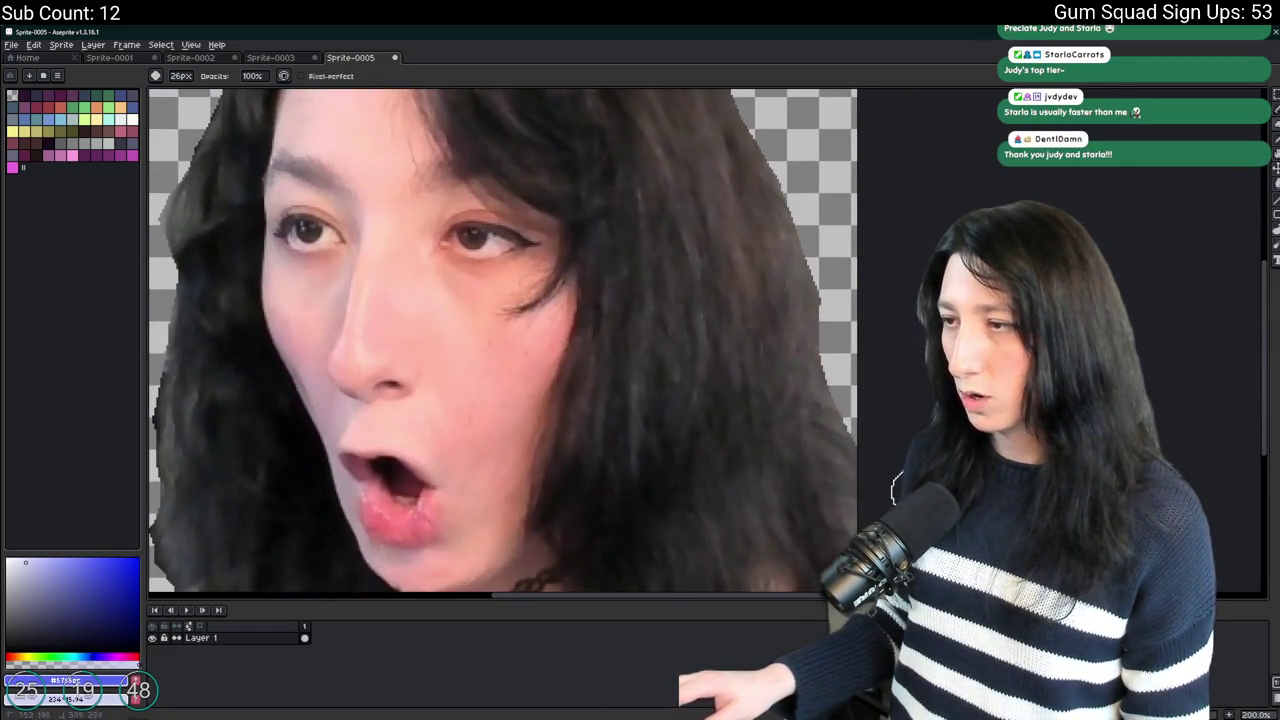
scroll(897, 485, down, 3)
scroll(846, 423, up, 2)
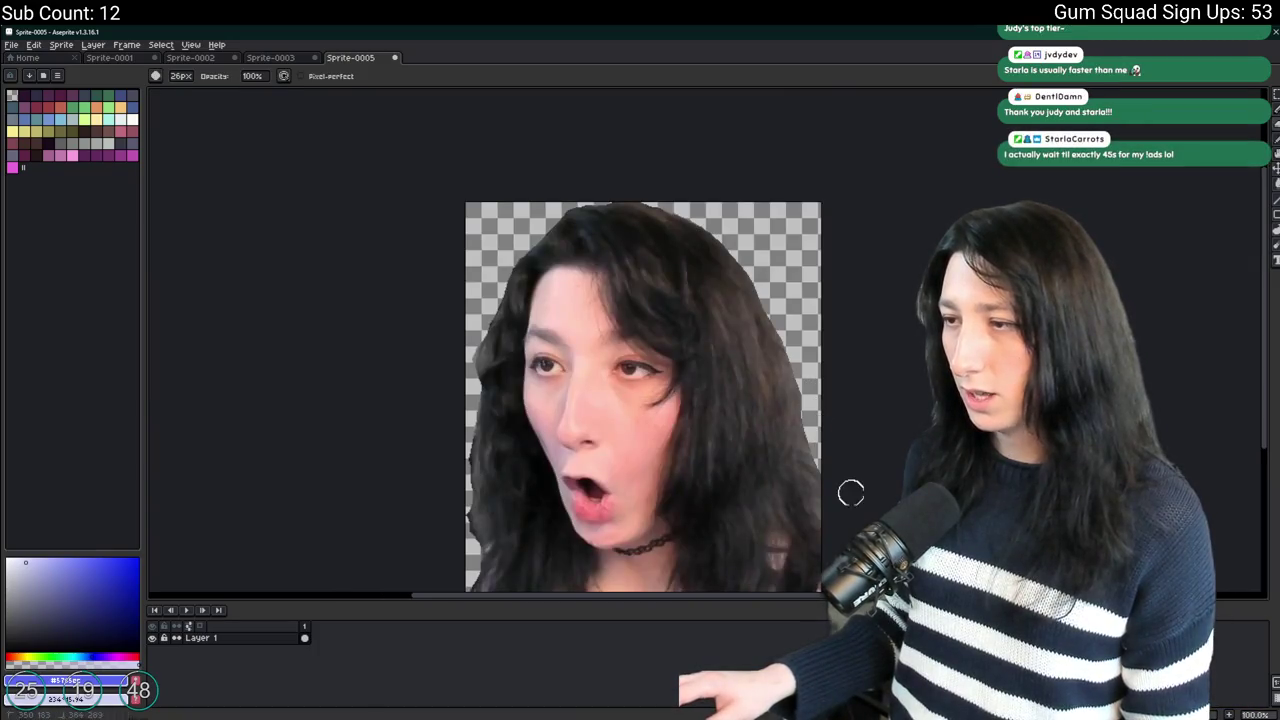
scroll(857, 497, down, 2)
scroll(860, 470, up, 1)
Marquee a square region around the face and crop the sprite to it.
key(m)
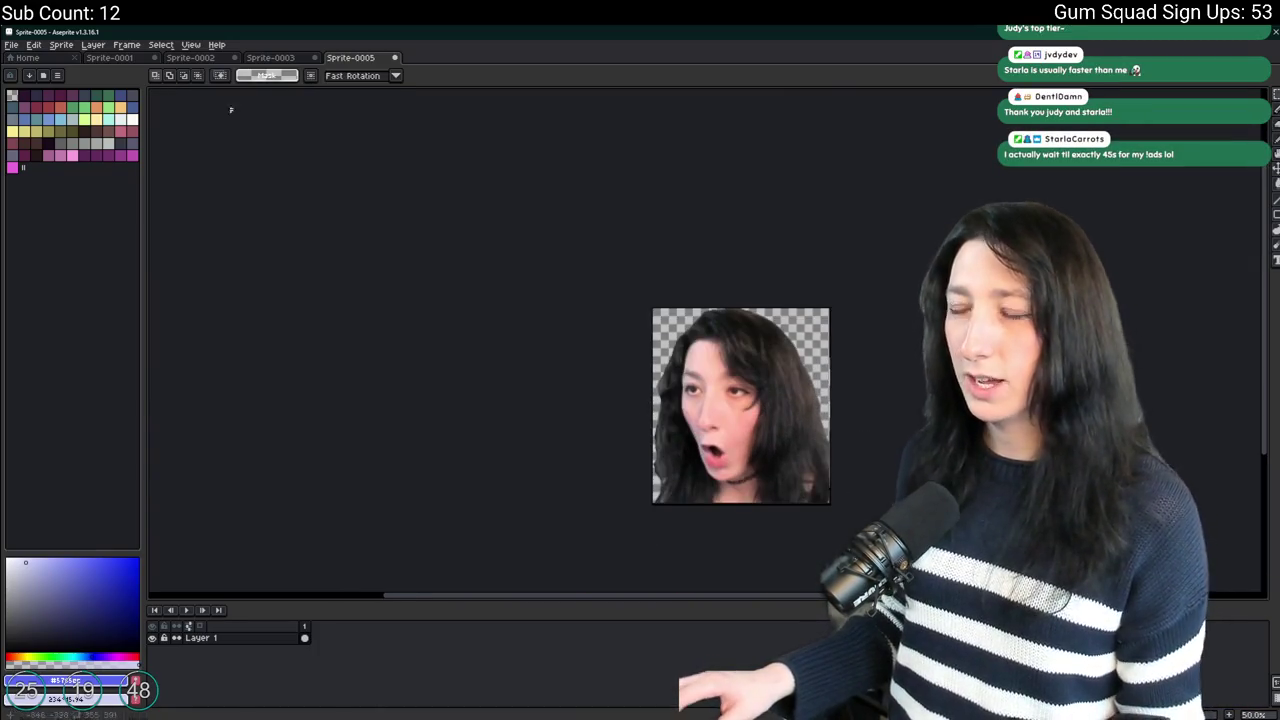
click(71, 51)
click(154, 206)
scroll(646, 463, up, 2)
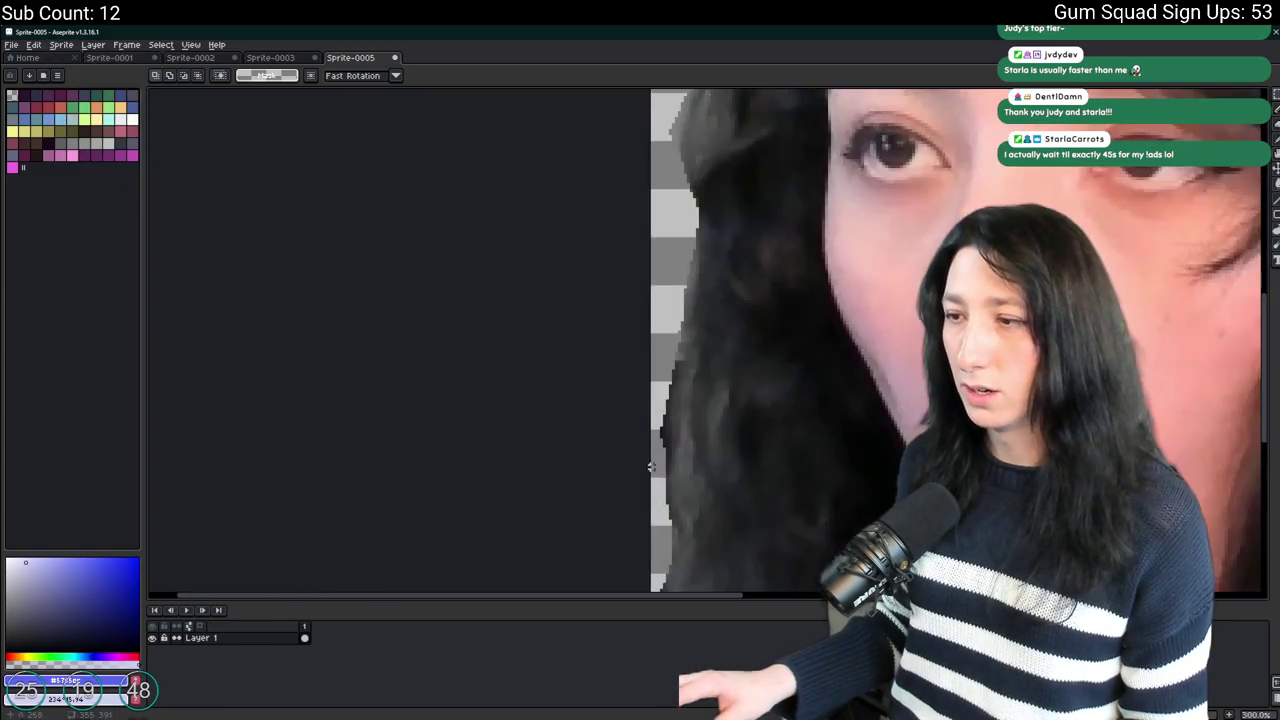
scroll(656, 311, down, 1)
scroll(530, 340, down, 1)
scroll(575, 291, up, 1)
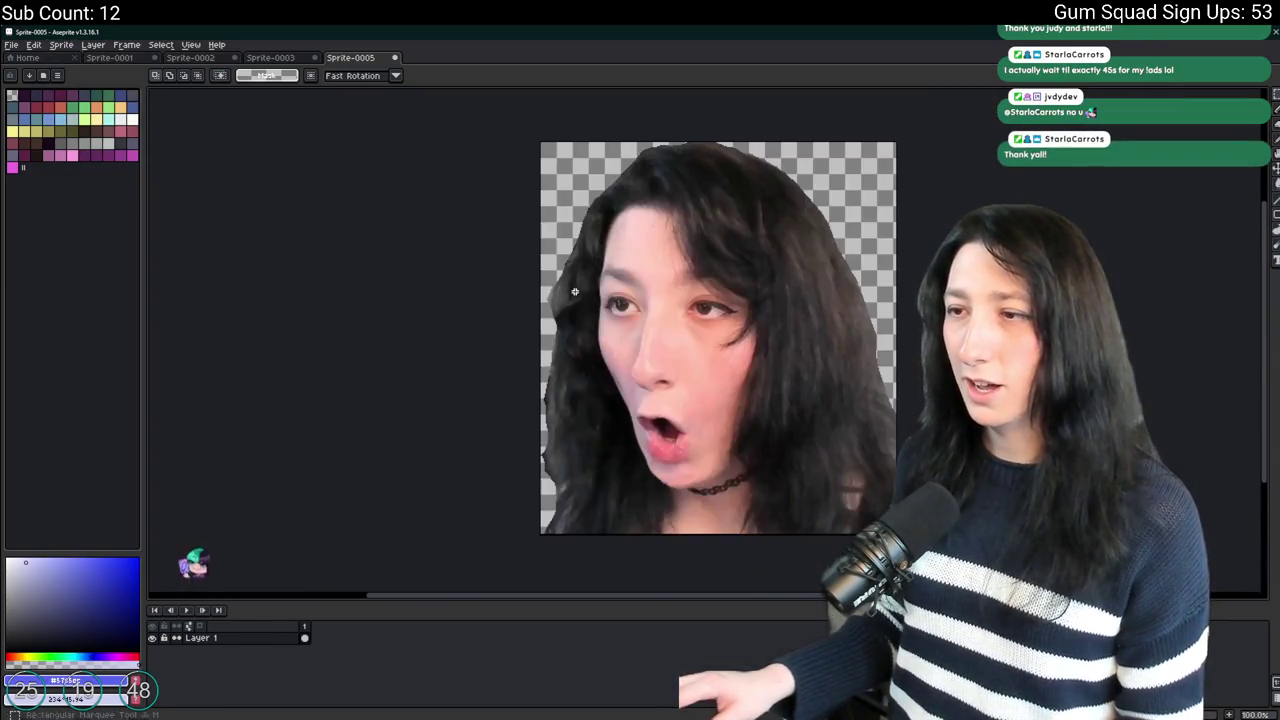
drag(627, 250, 791, 417)
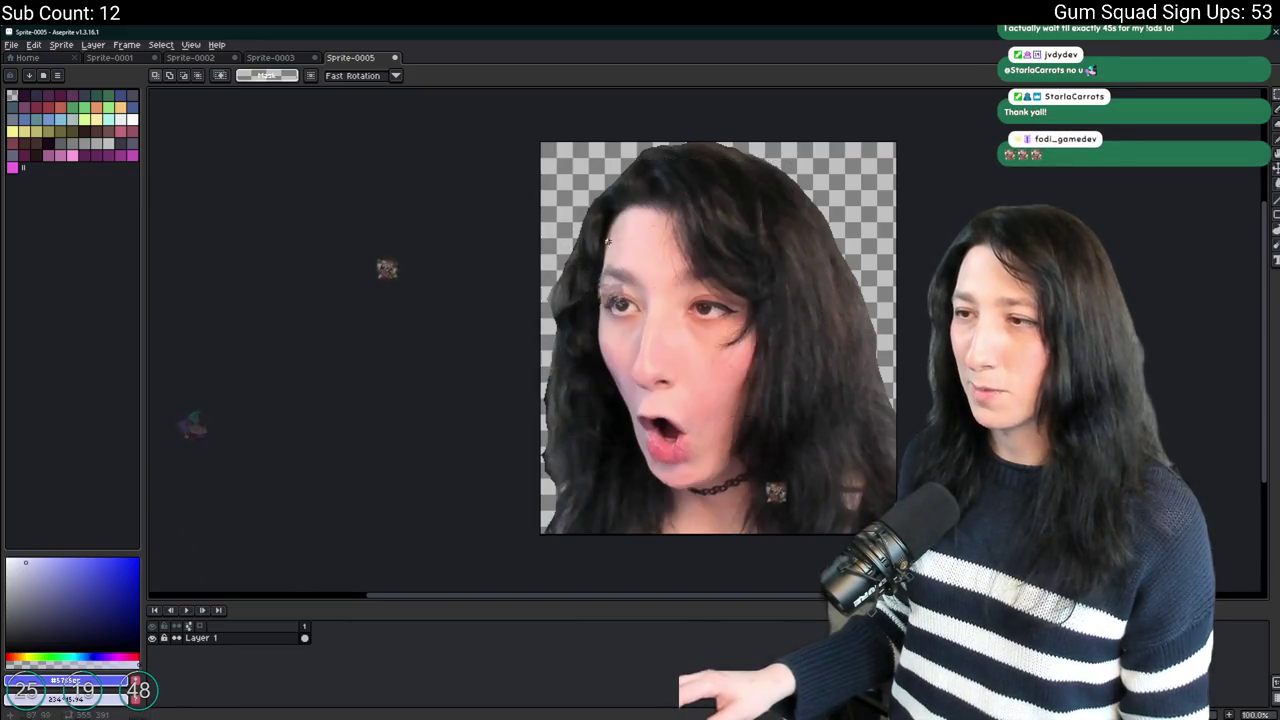
drag(541, 163, 806, 432)
drag(806, 521, 878, 498)
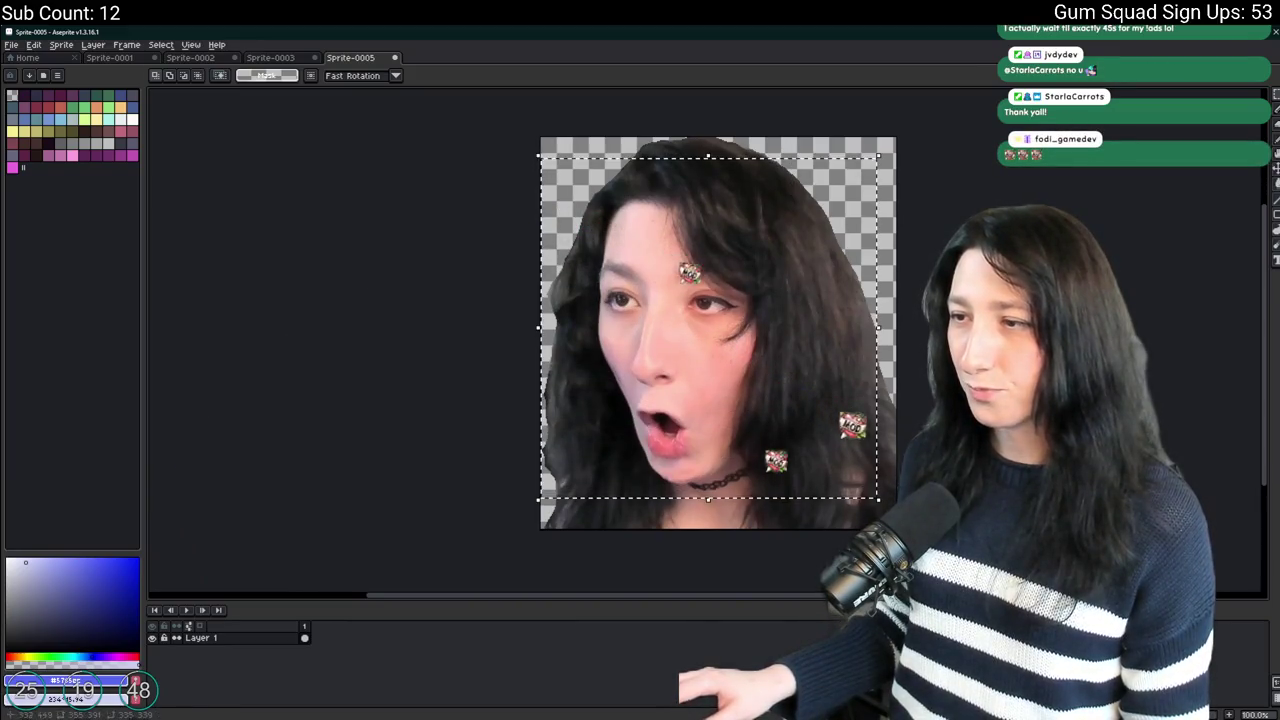
click(61, 44)
click(75, 123)
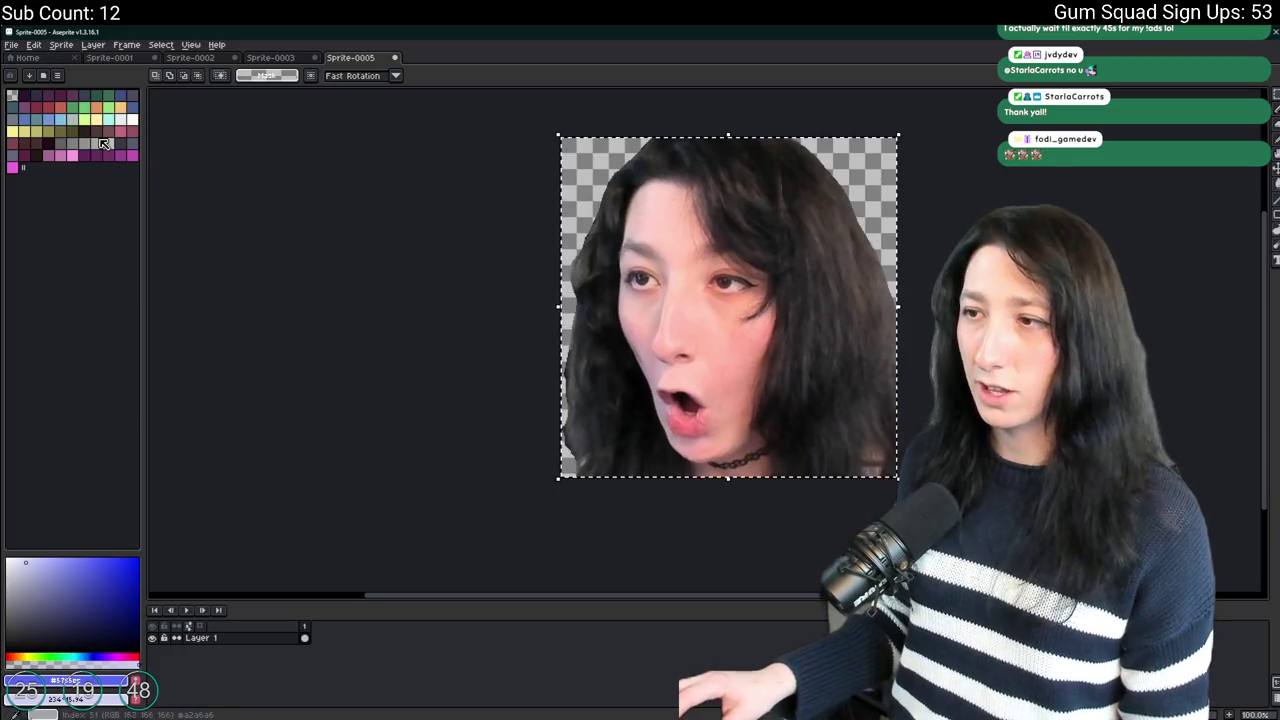
Zoom and pan to inspect the cropped face sprite.
scroll(400, 250, down, 3)
scroll(589, 300, up, 1)
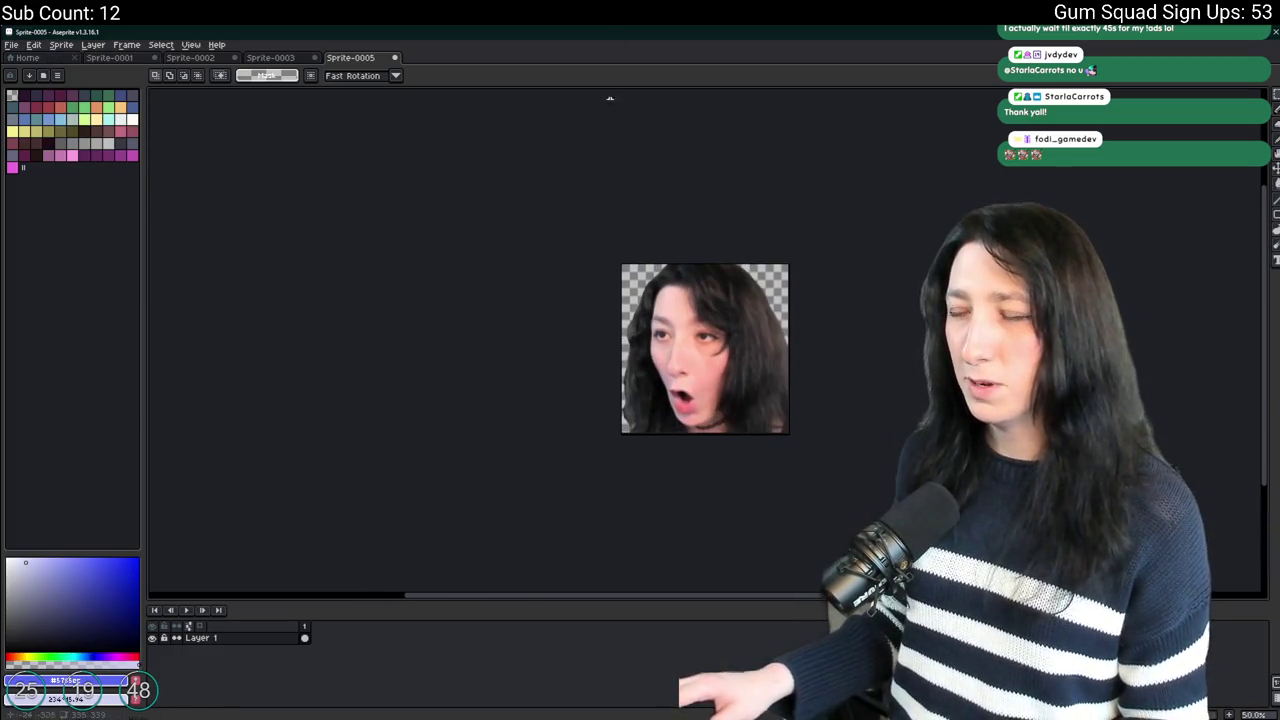
scroll(686, 333, up, 2)
scroll(638, 291, down, 2)
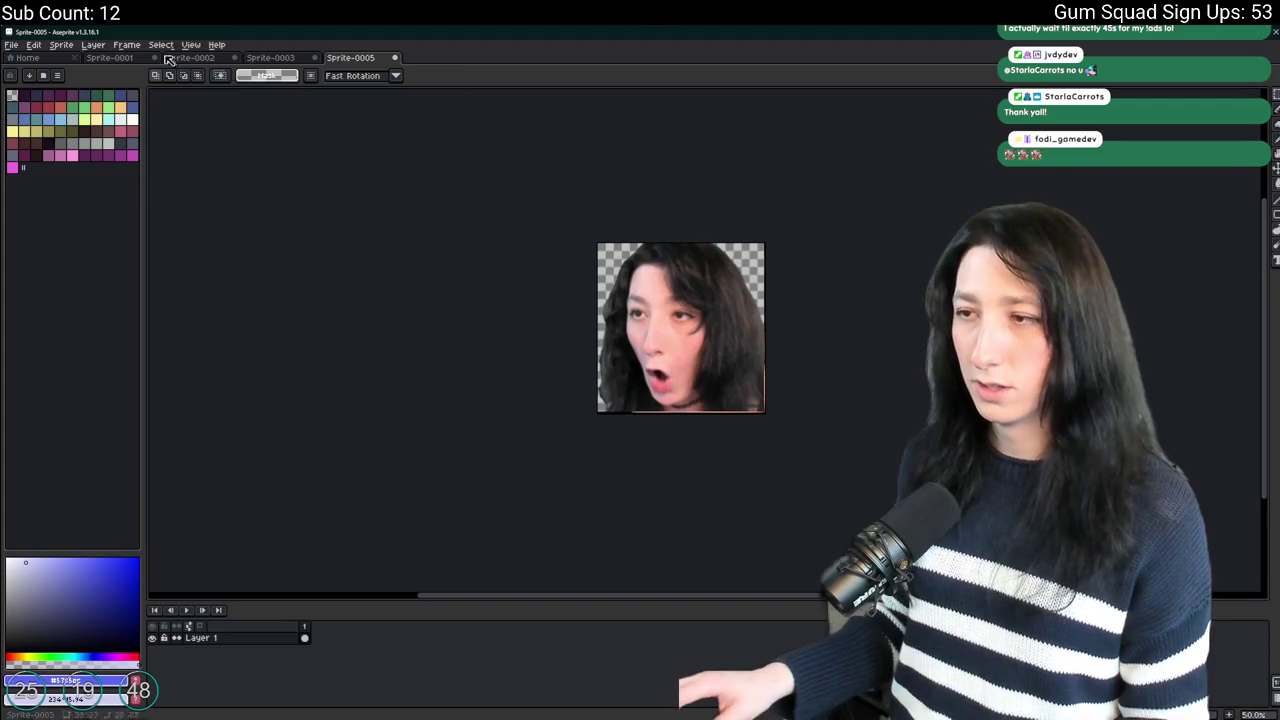
scroll(607, 246, up, 5)
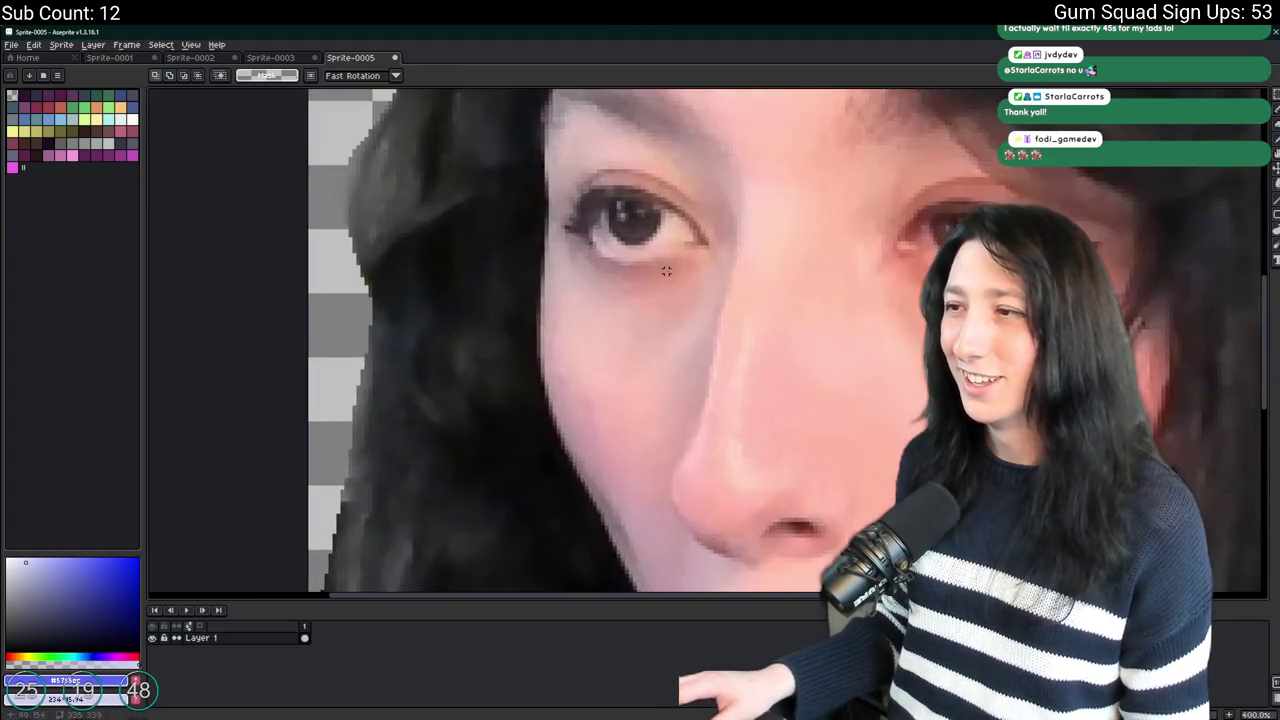
scroll(668, 270, down, 4)
drag(668, 270, 633, 341)
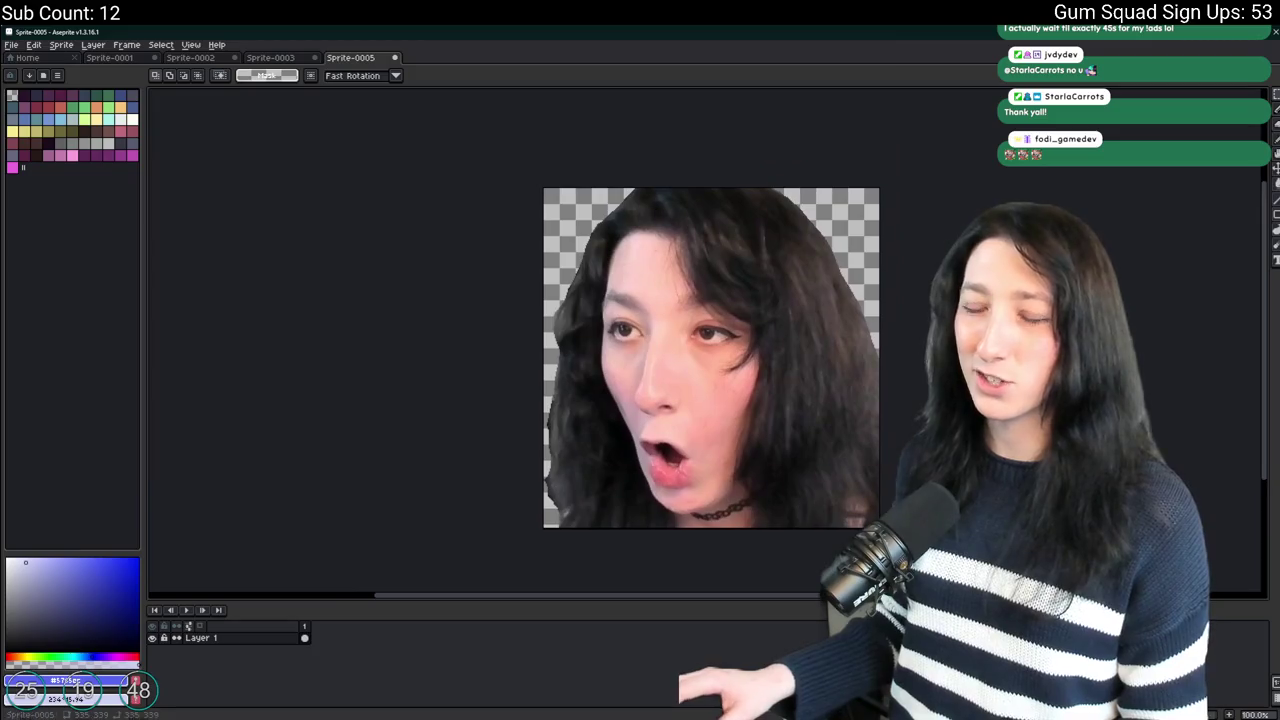
drag(420, 429, 400, 408)
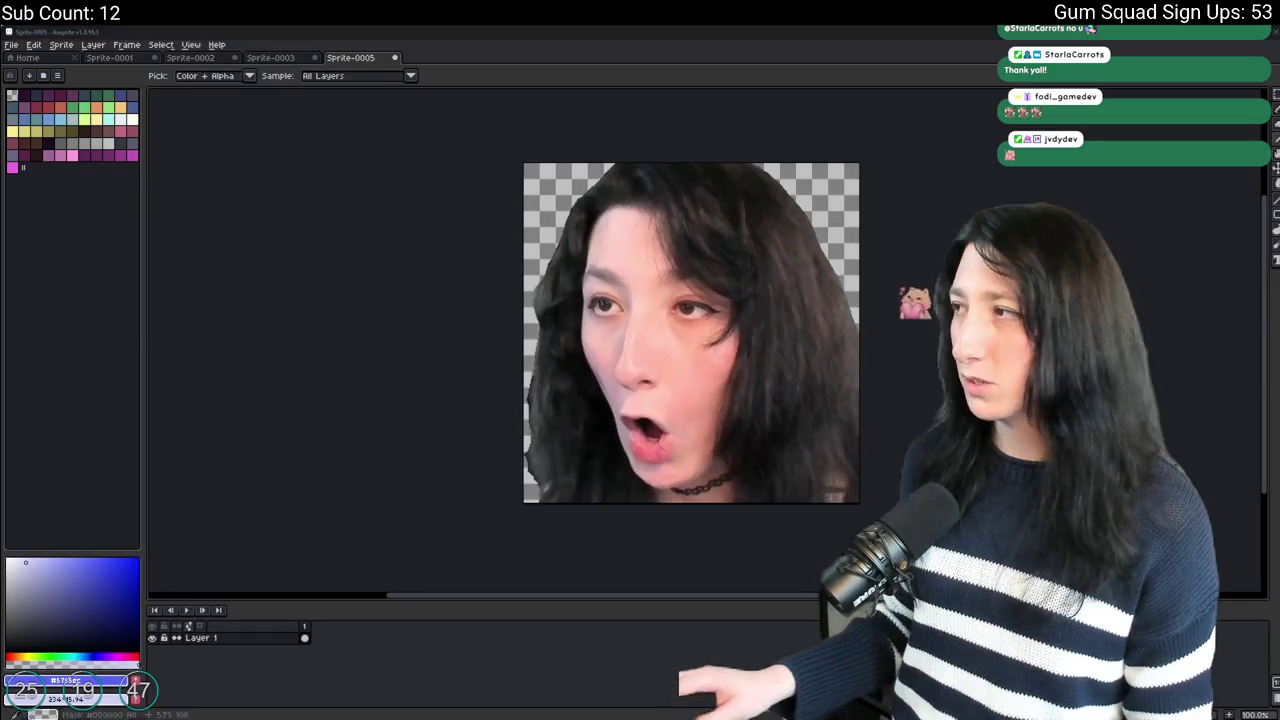
key(alt+Tab)
key(Escape)
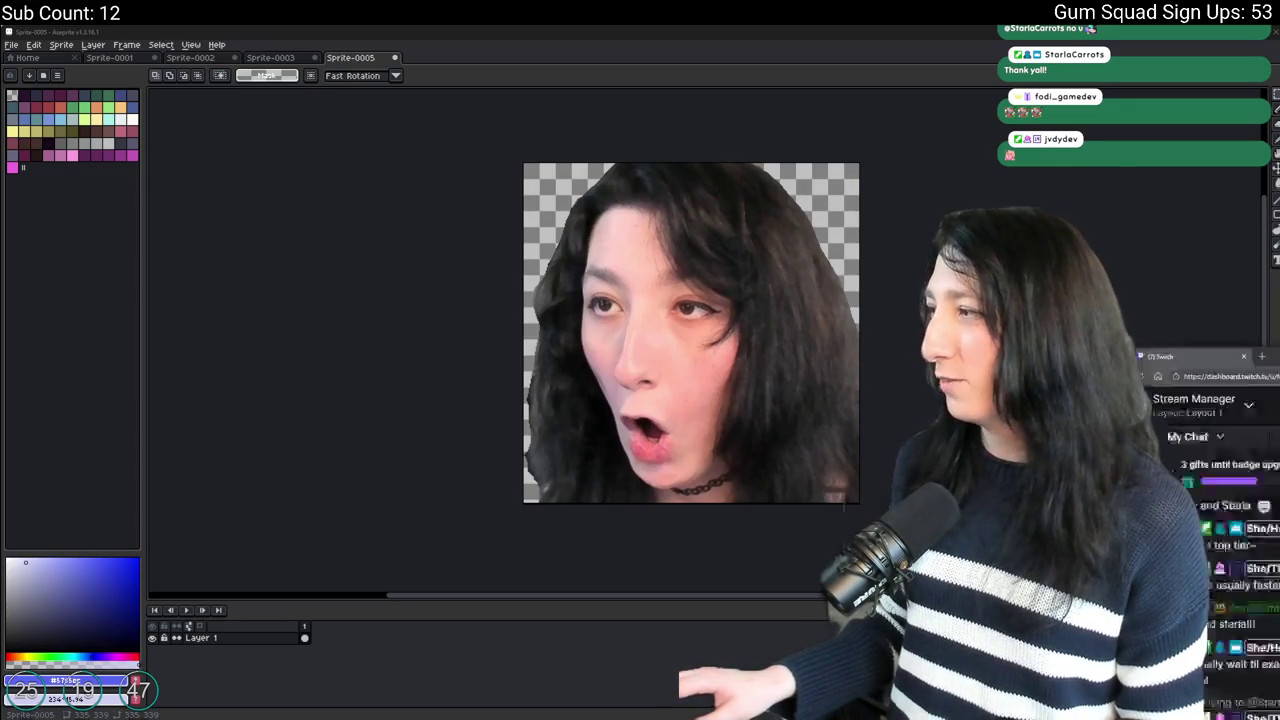
Go to Viewer Rewards > Emotes on Twitch and start an upload in the open Follower Emotes slot.
click(1250, 410)
click(55, 284)
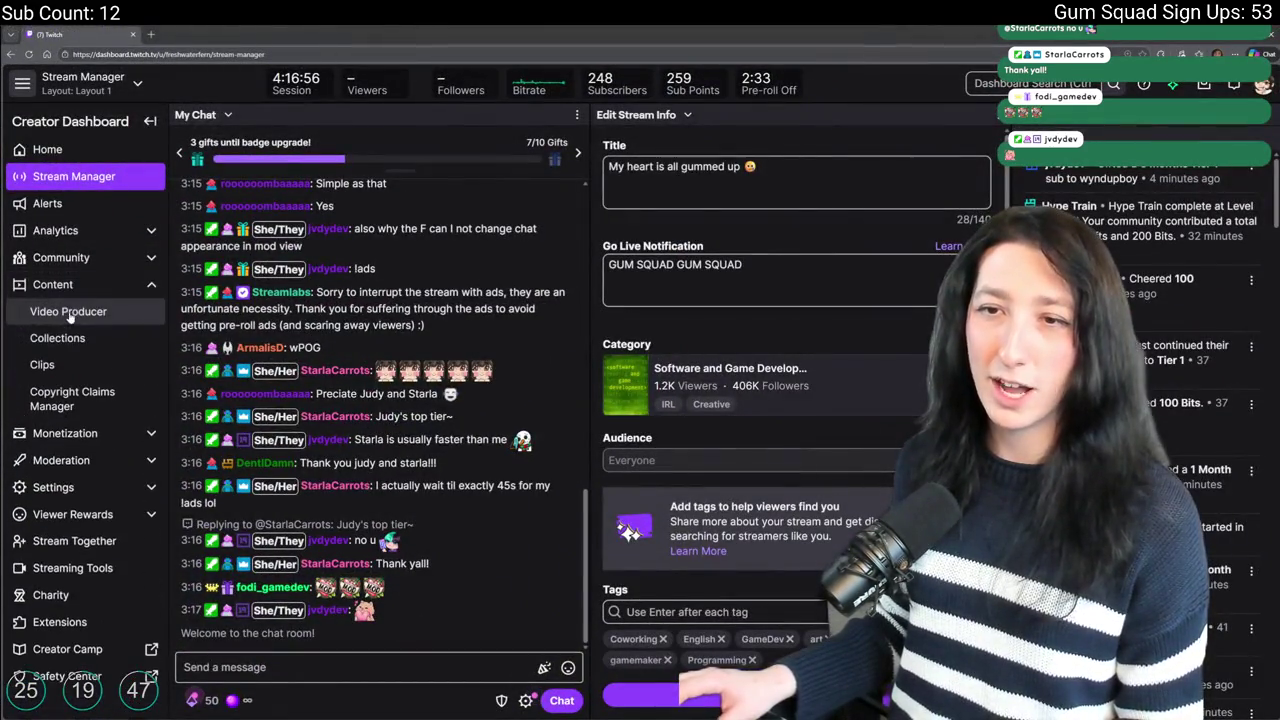
click(73, 514)
click(73, 588)
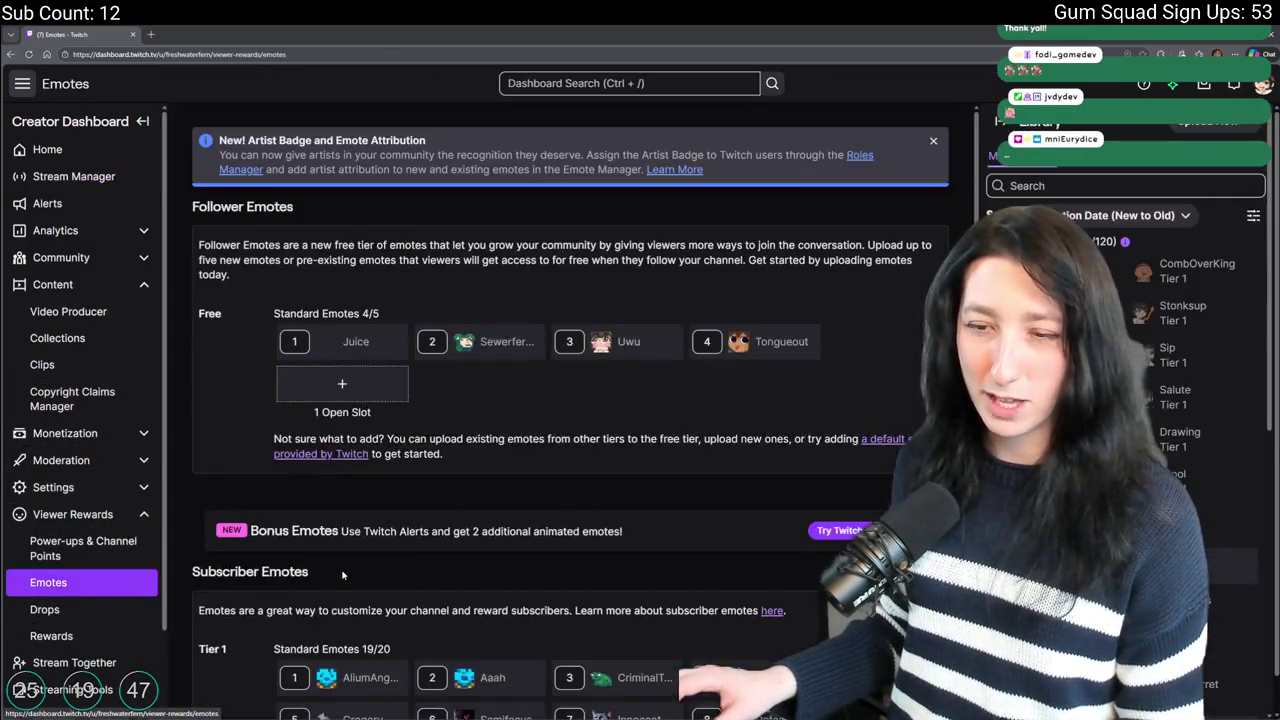
scroll(378, 386, down, 1)
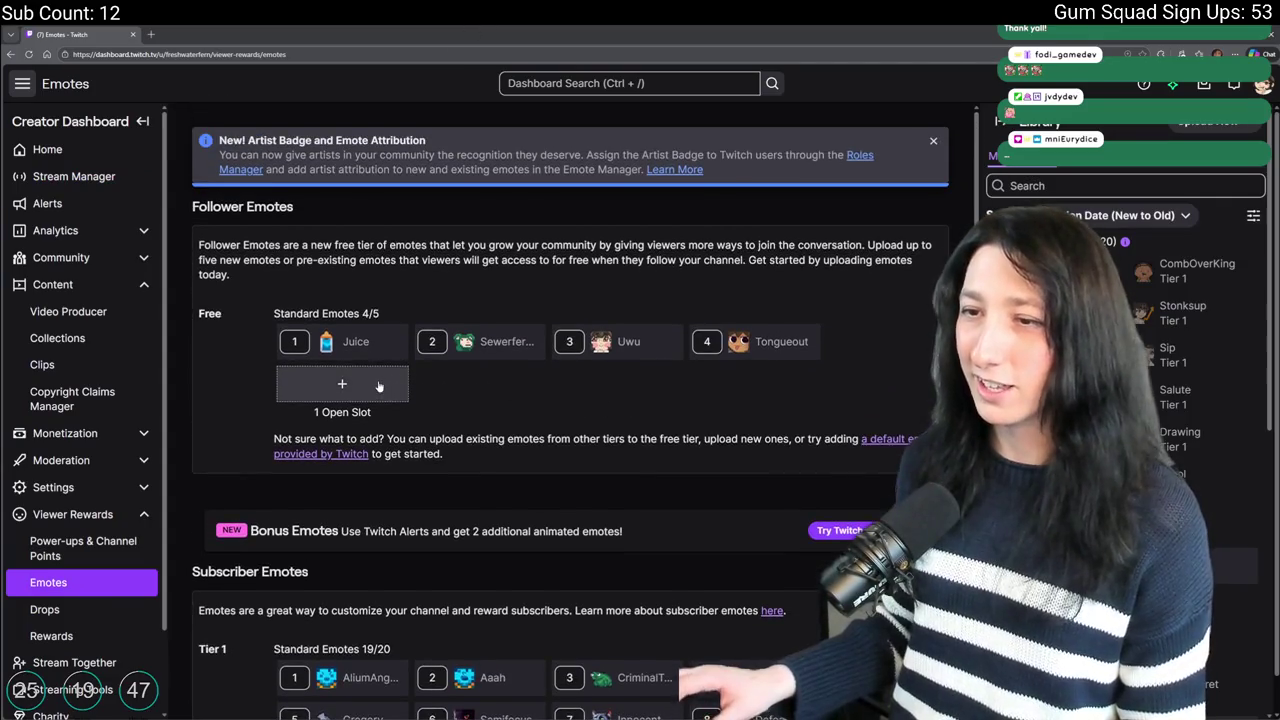
scroll(378, 386, down, 2)
scroll(380, 300, up, 2)
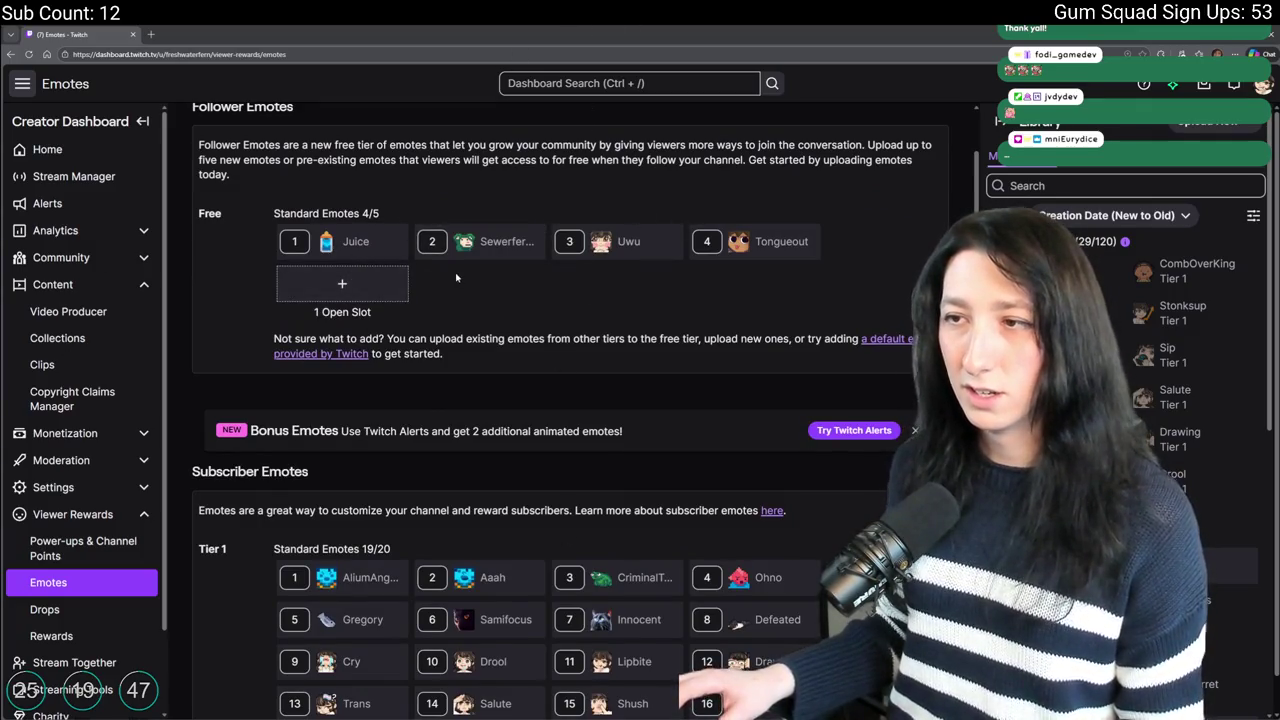
scroll(378, 240, down, 1)
scroll(378, 237, up, 1)
click(378, 237)
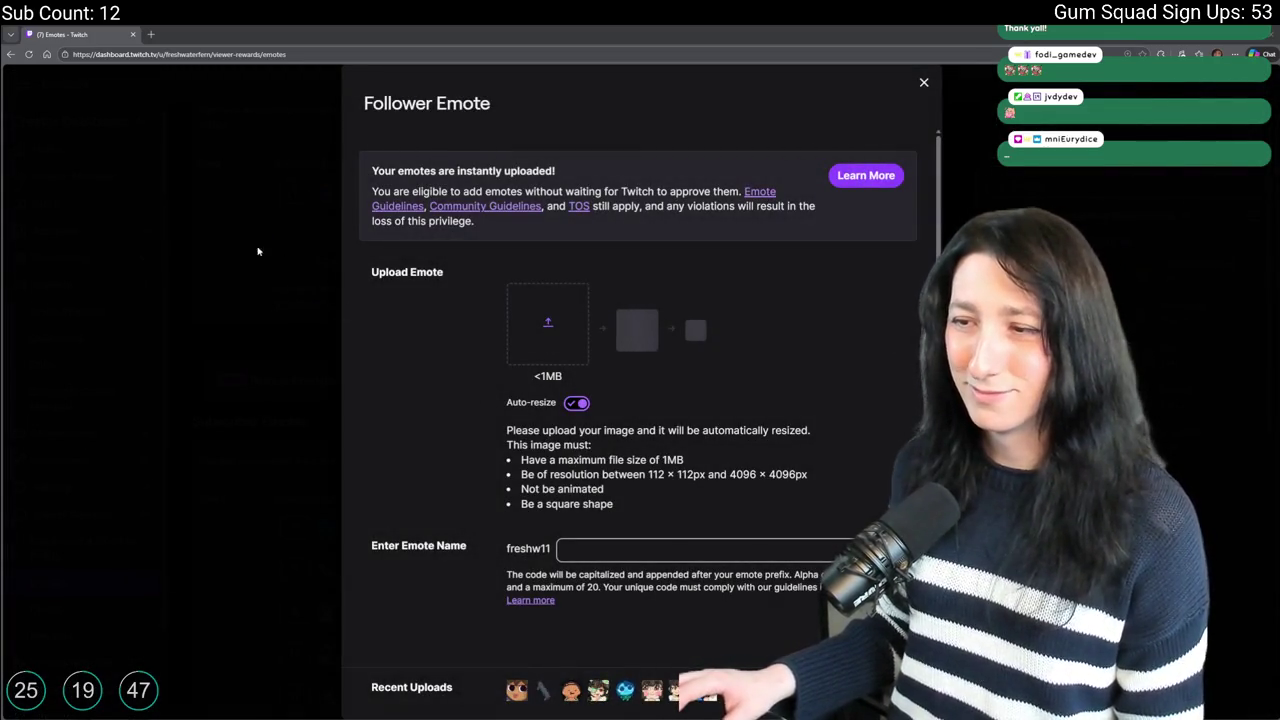
key(alt+Tab)
Trim 2px off the emote canvas's top and bottom in Sprite > Canvas Size.
key(ctrl+alt+shift+s)
key(Return)
click(61, 44)
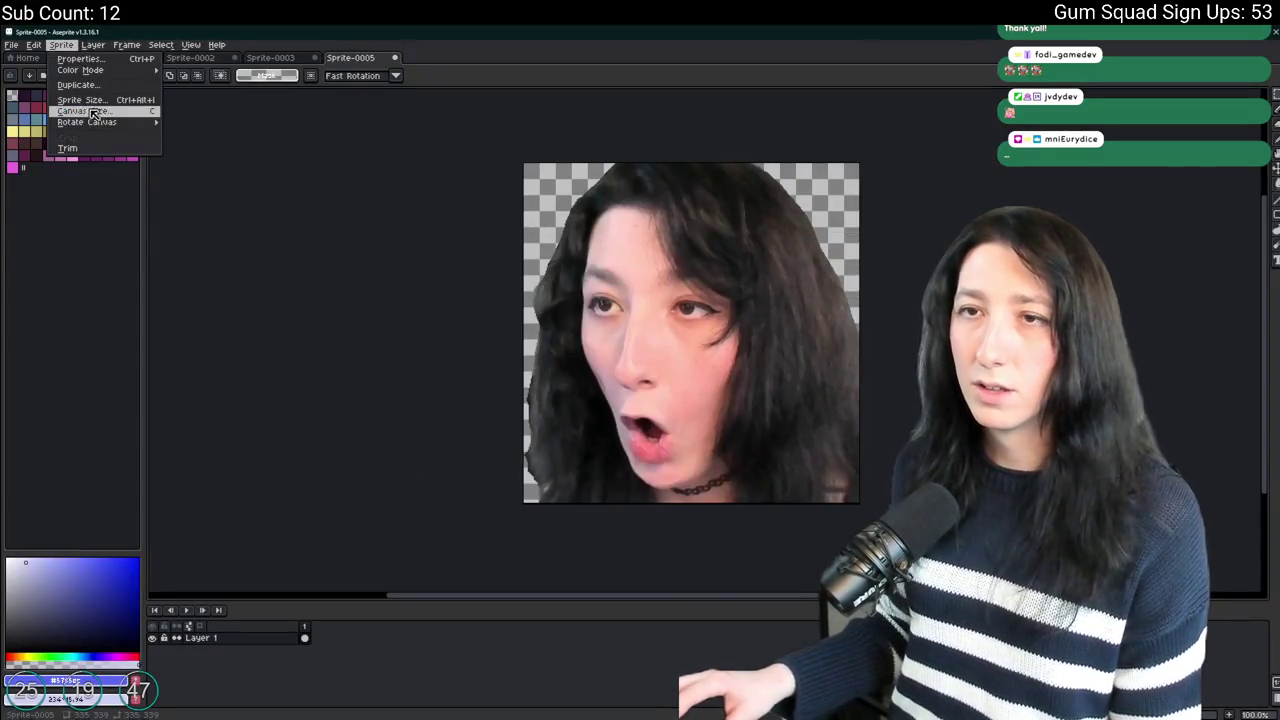
click(85, 106)
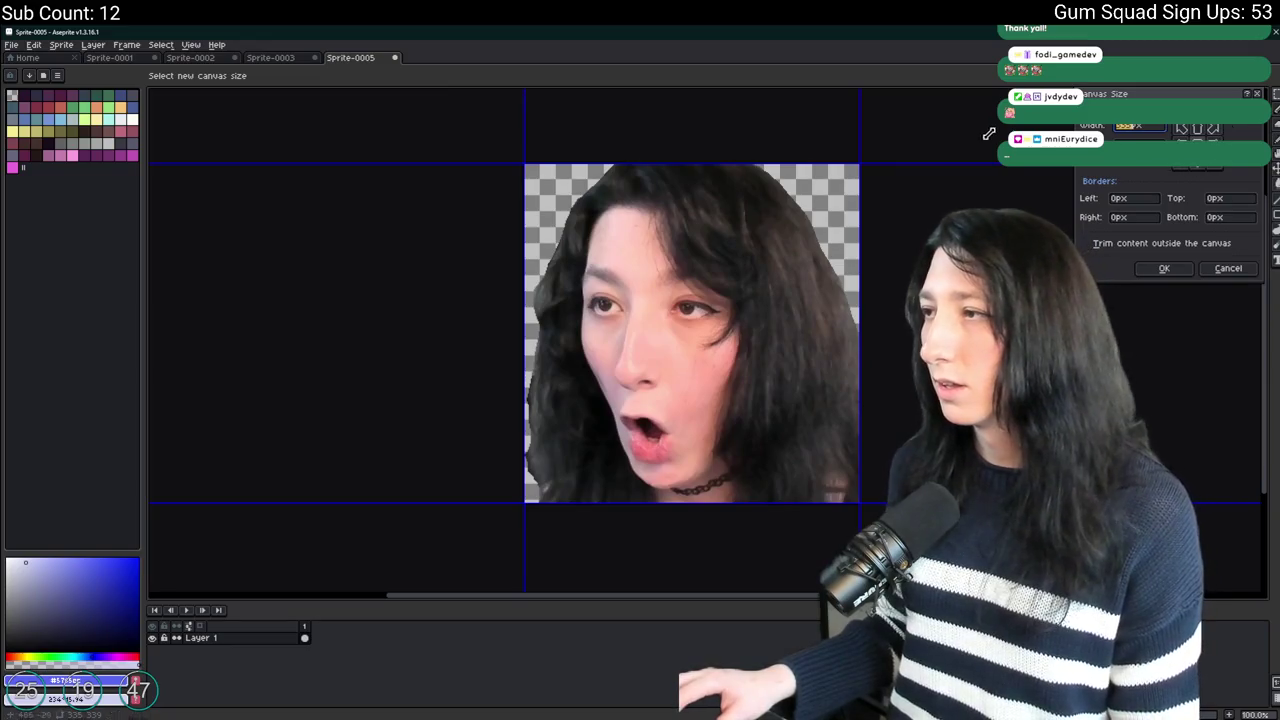
text(332)
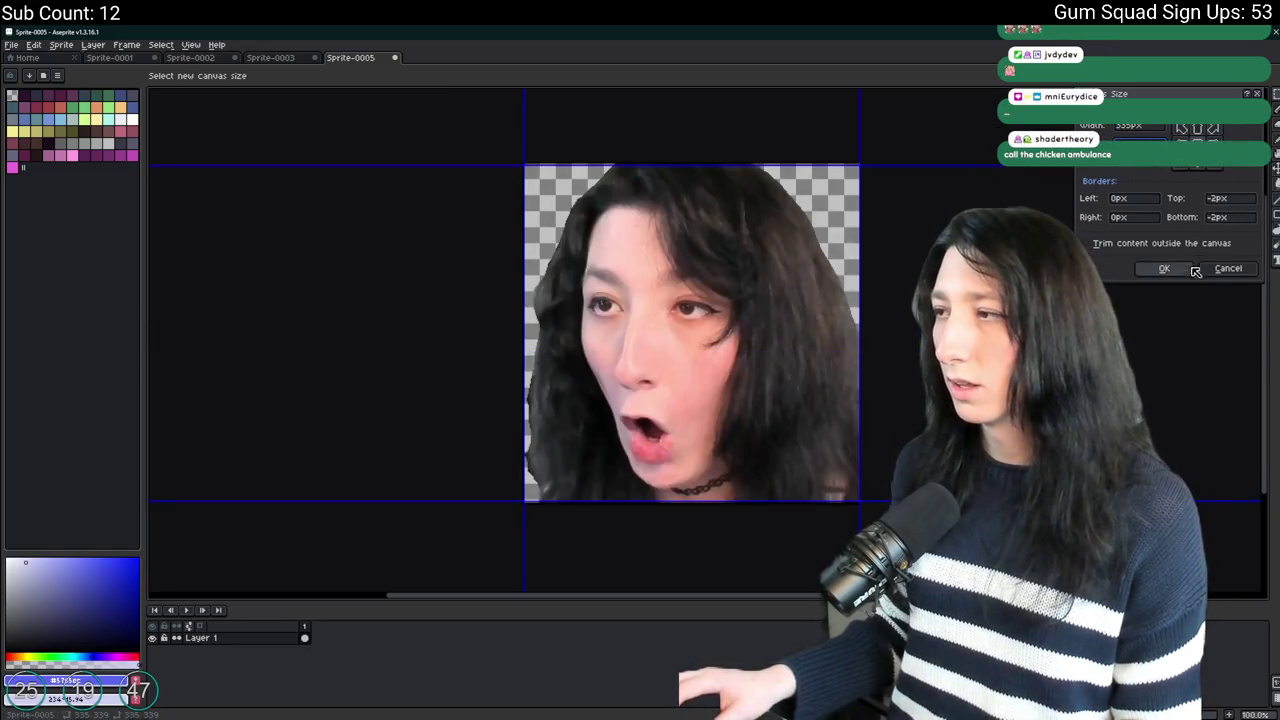
key(Return)
Export the trimmed sprite as Sprite-0005.png to the Desktop, then open Twitch's emote file picker.
key(ctrl+alt+shift+s)
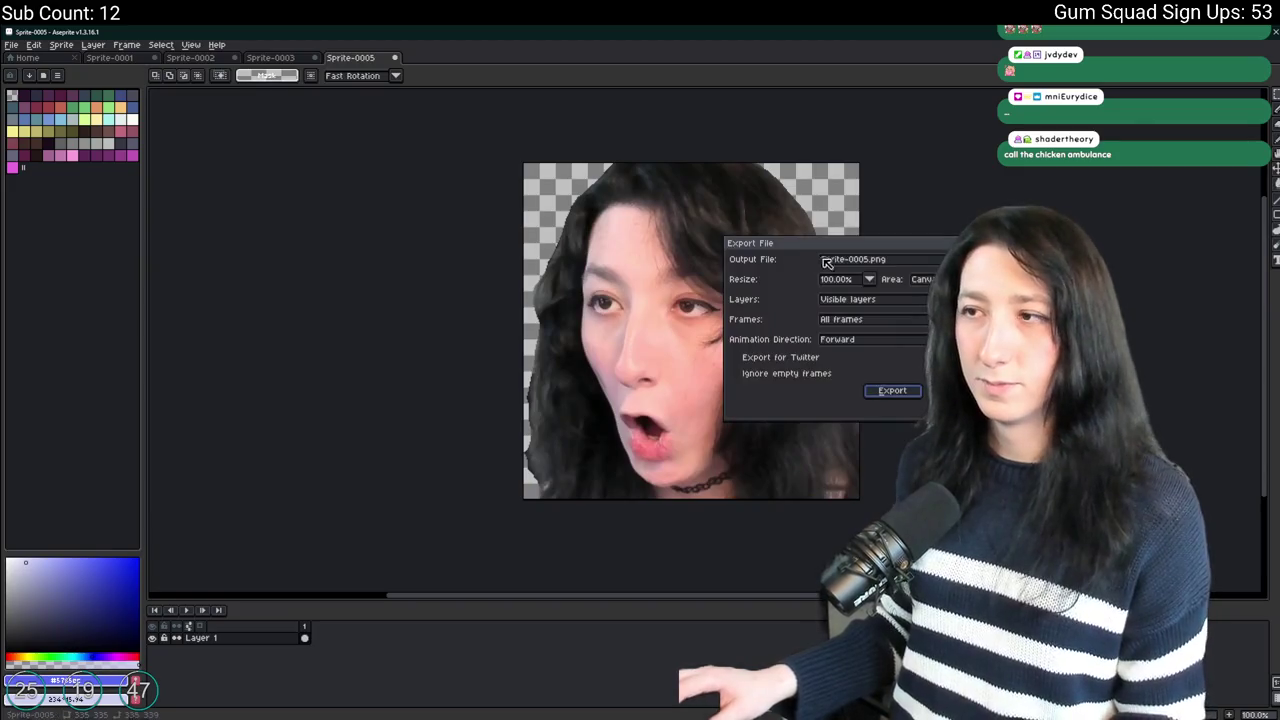
click(852, 259)
click(821, 274)
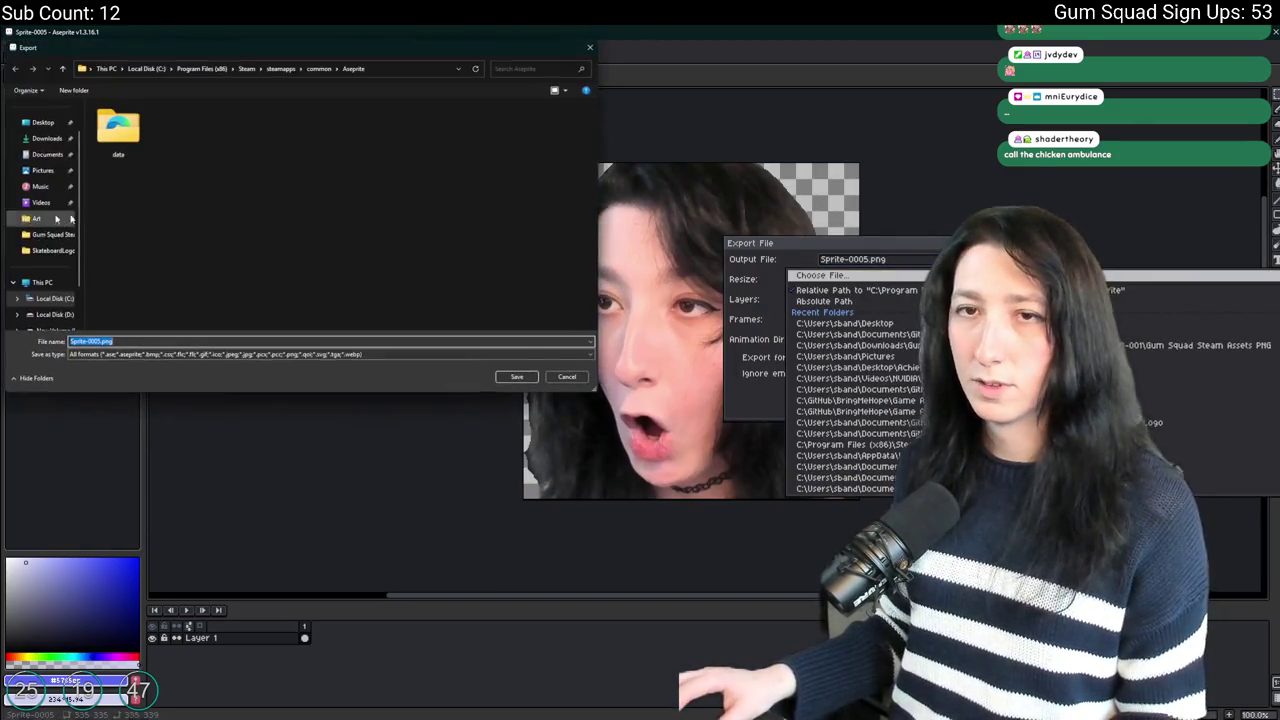
click(43, 122)
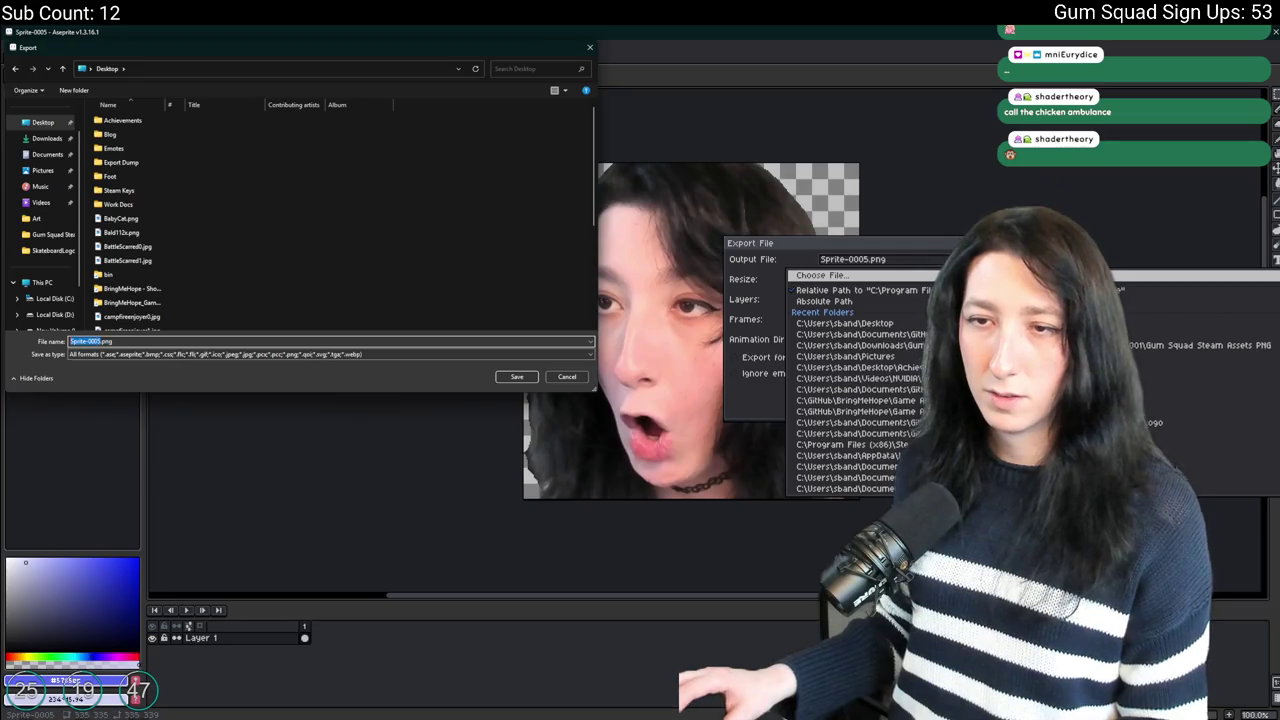
key(Return)
key(Return)
key(Return)
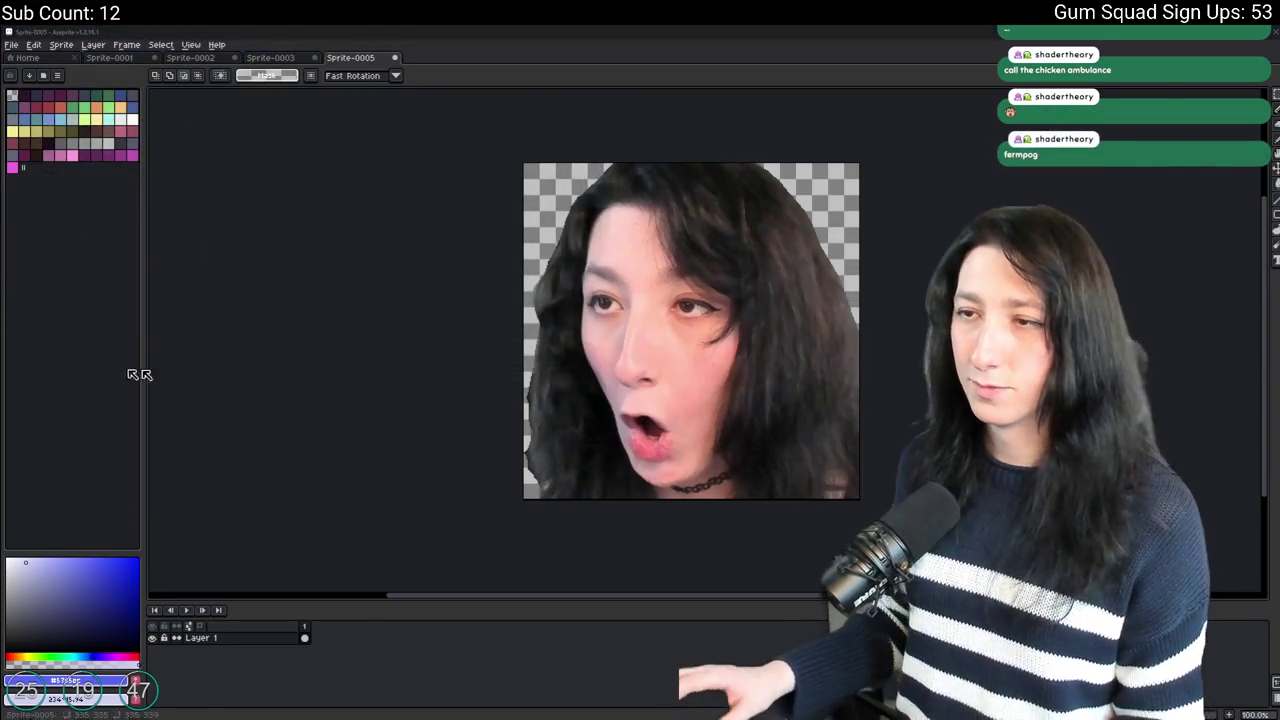
key(alt+Tab)
click(525, 321)
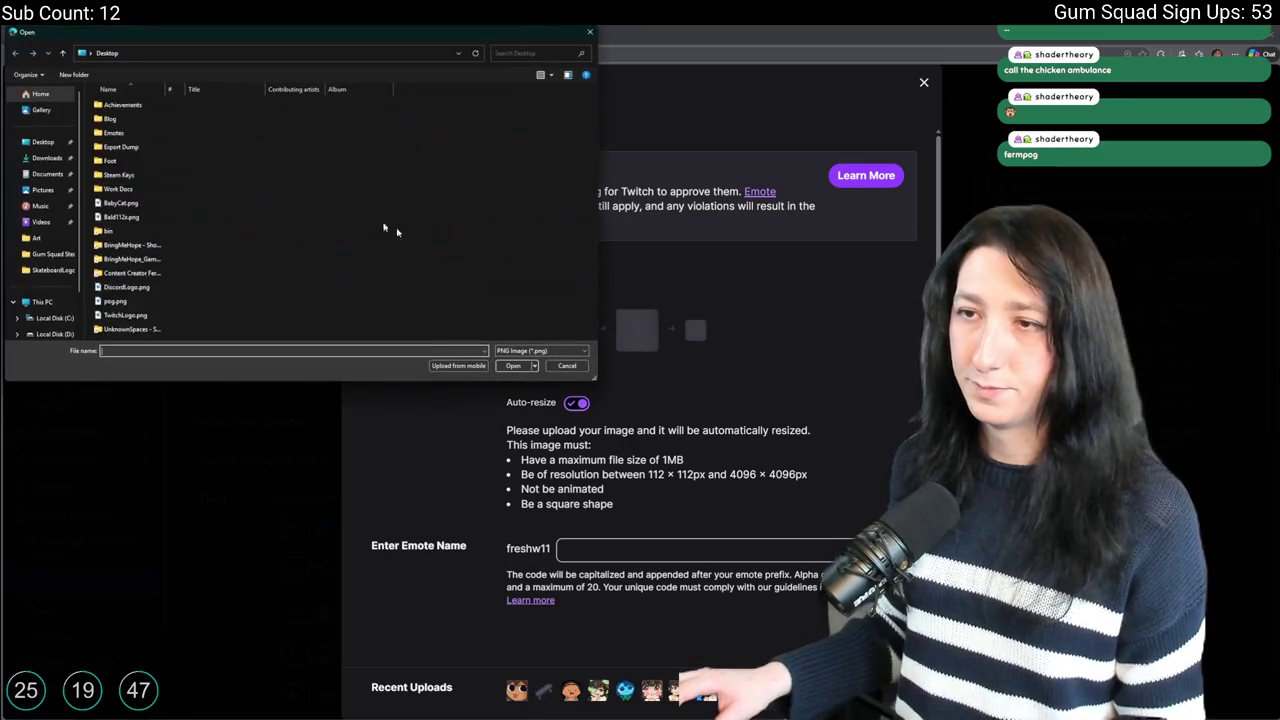
Navigate the Open dialog to the Desktop folder.
click(60, 146)
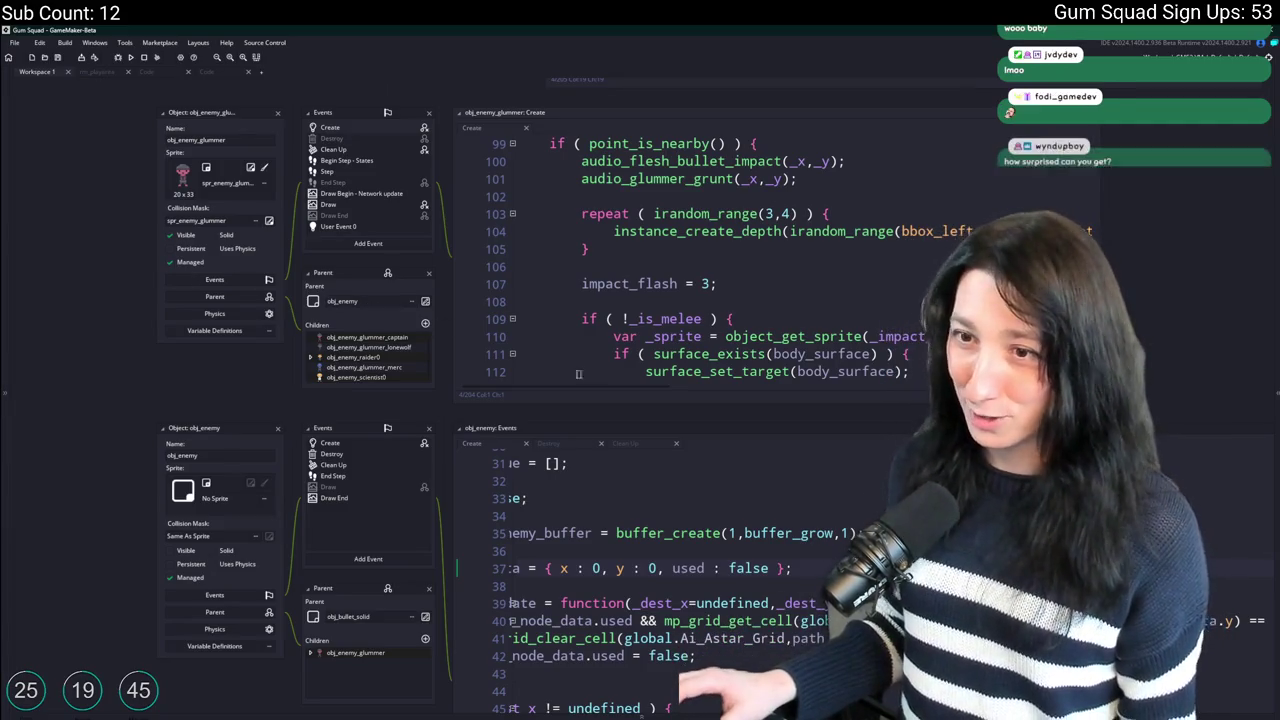
Enlarge the hit-reaction code editor to show more lines.
scroll(374, 358, right, 3)
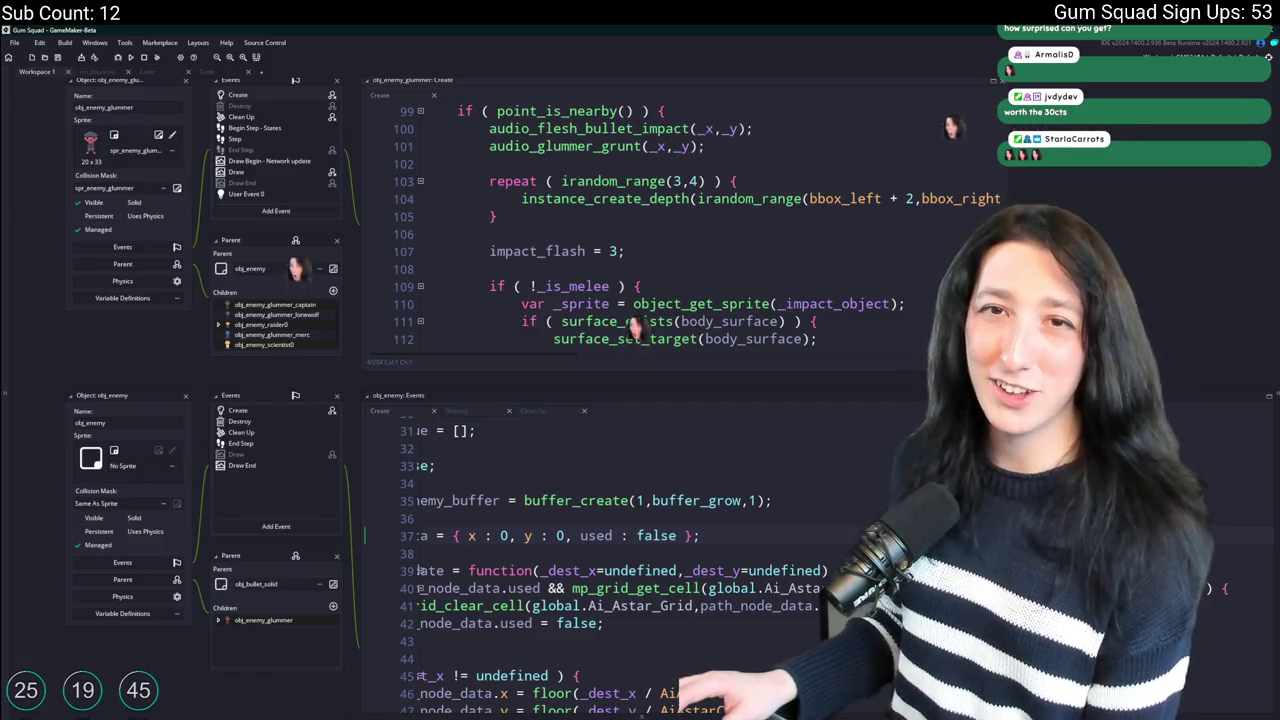
scroll(814, 122, down, 3)
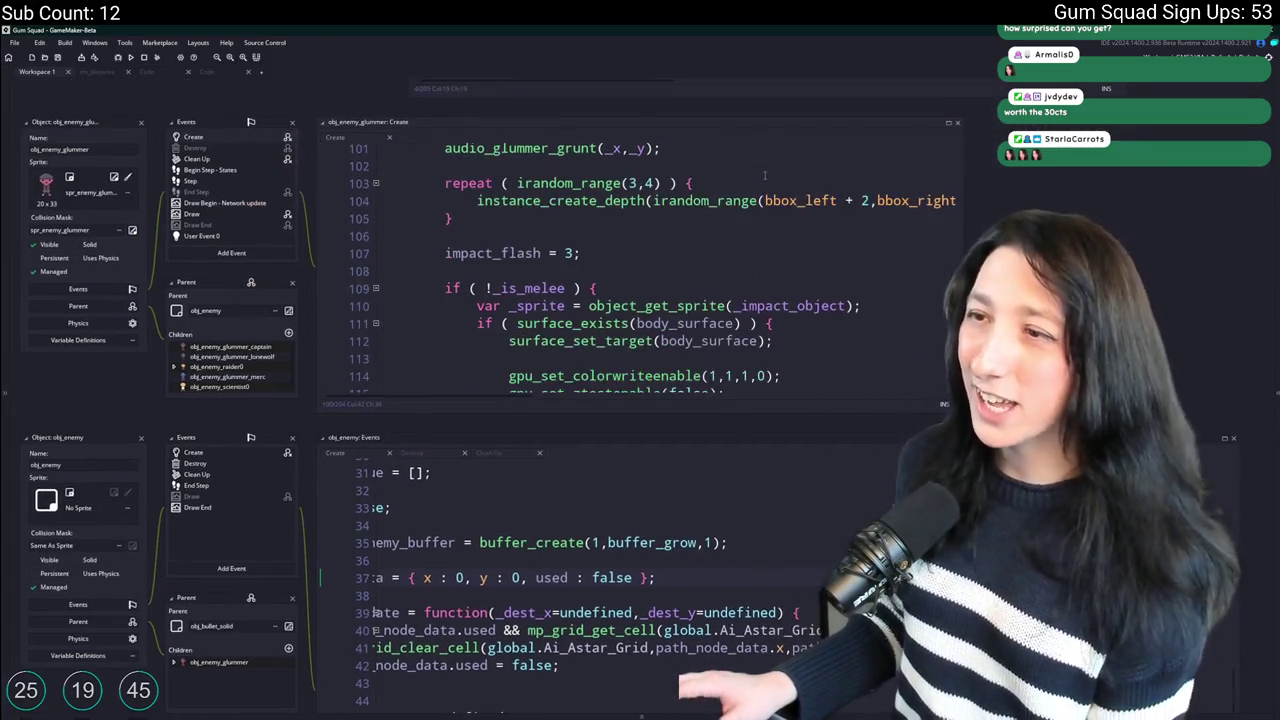
click(649, 188)
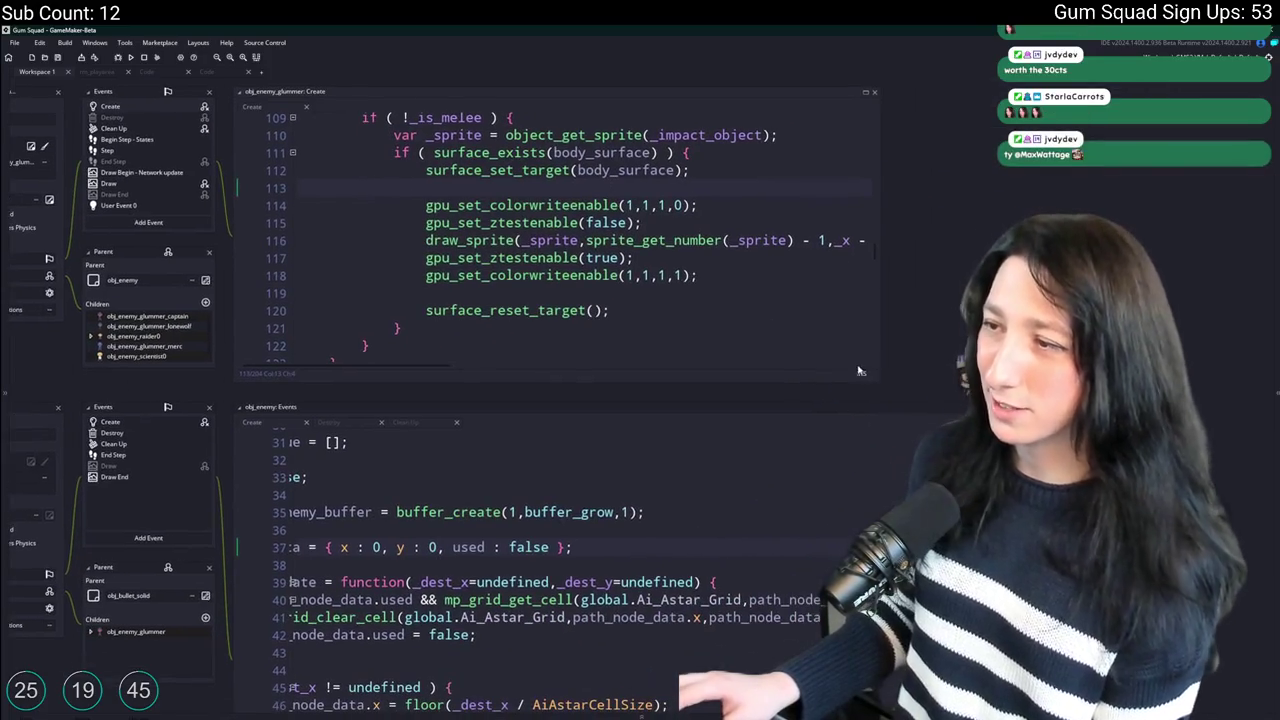
drag(878, 381, 878, 556)
Scroll back to the top of the code and open Search for Assets with Ctrl+T.
scroll(680, 287, down, 3)
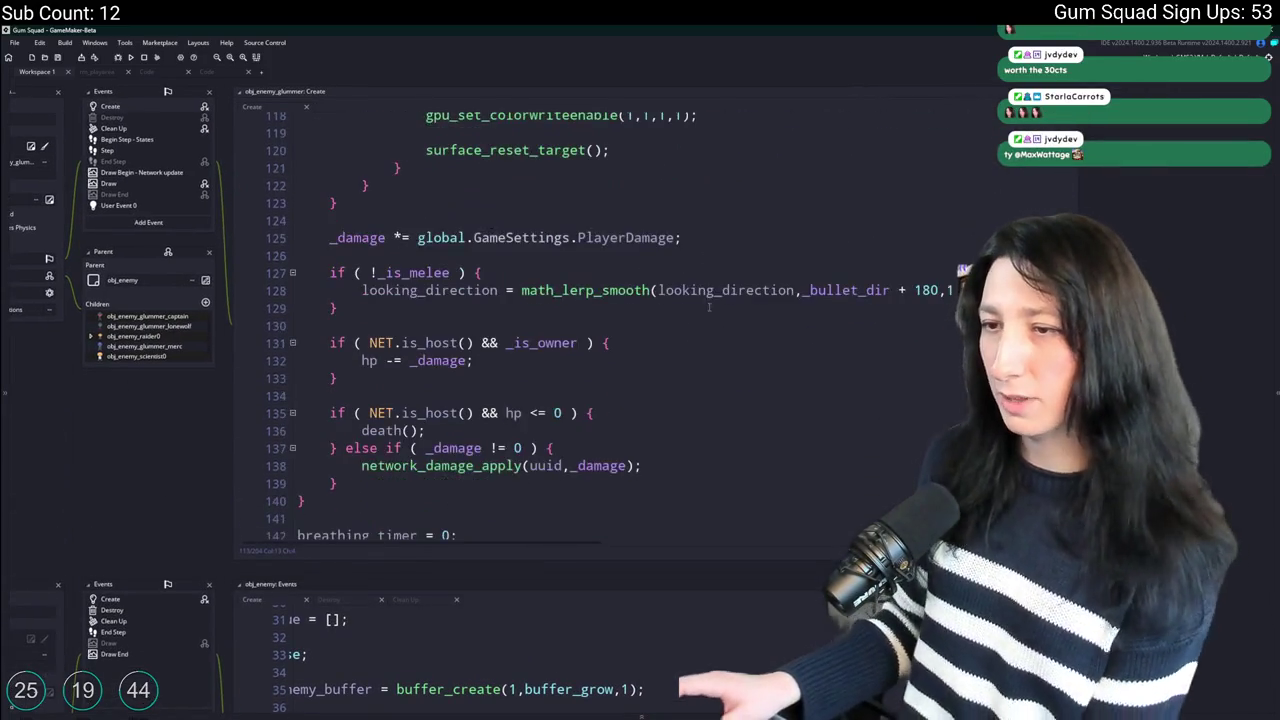
scroll(680, 287, up, 1)
scroll(680, 287, up, 6)
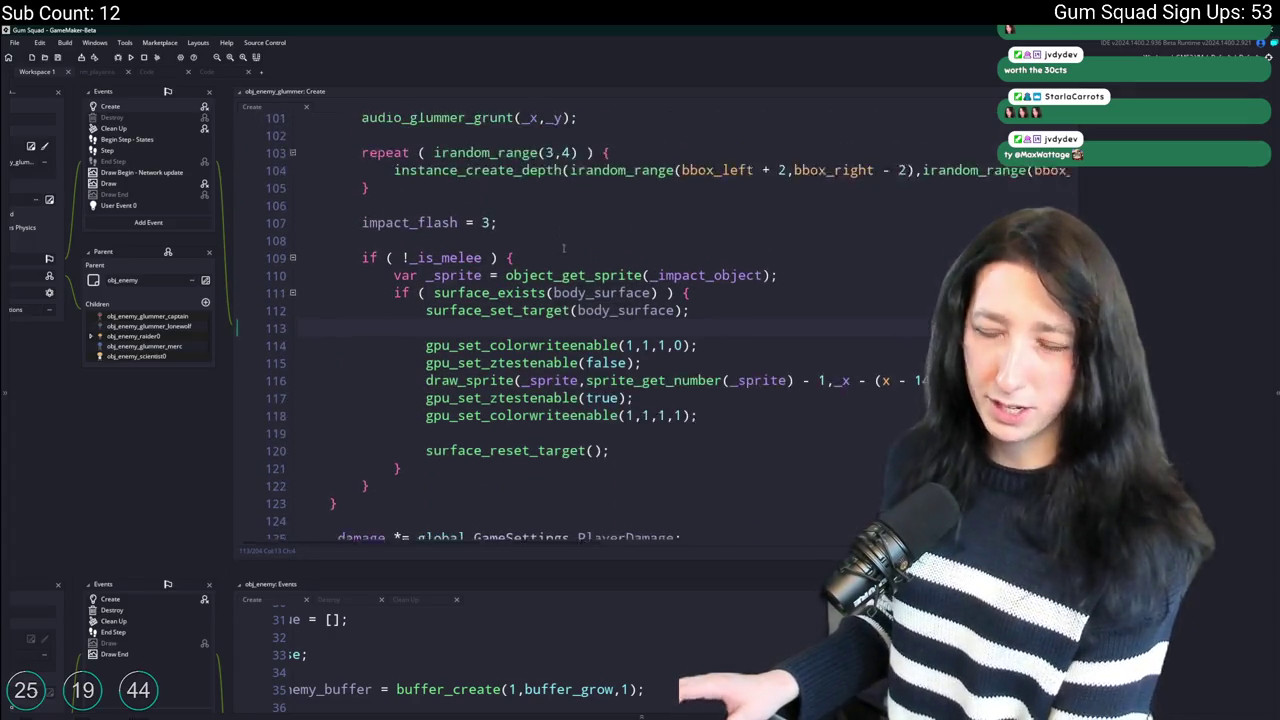
scroll(253, 262, up, 2)
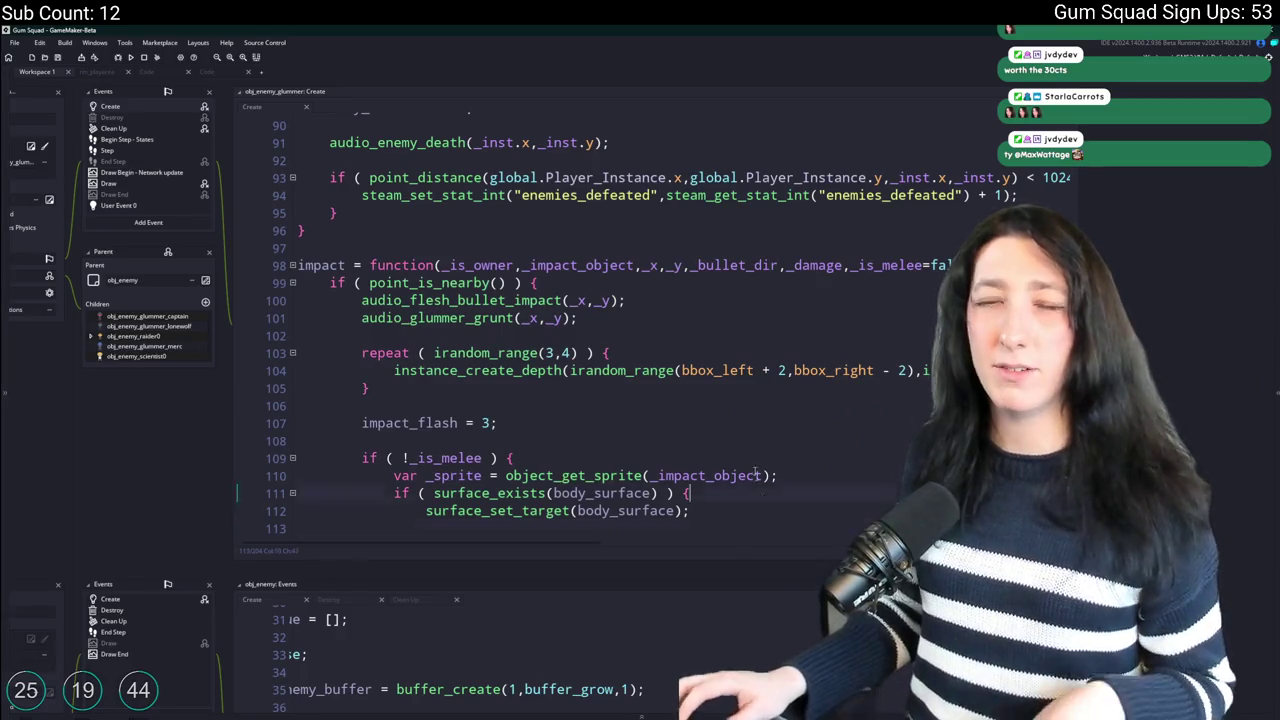
scroll(614, 241, up, 20)
click(614, 244)
key(ctrl+t)
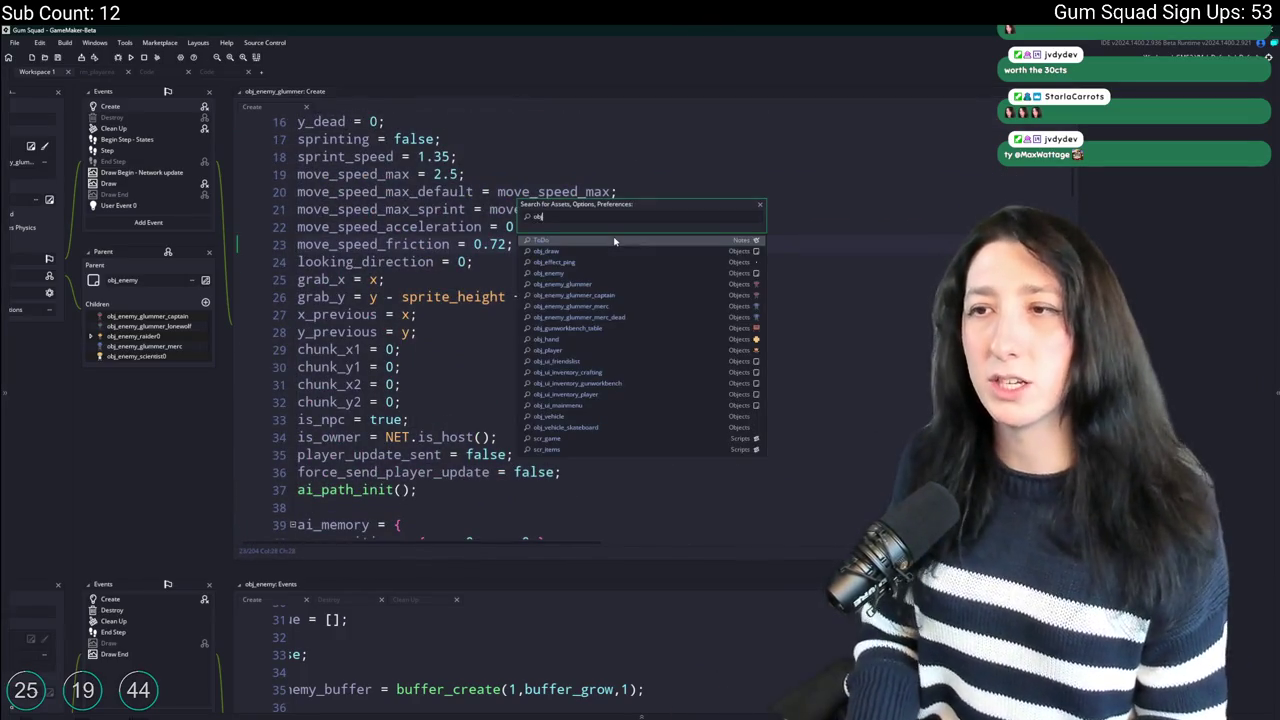
Open obj_enemy and add an impact_squanch_x = 1 line after killed = false, duplicated.
text(_)
text(ne)
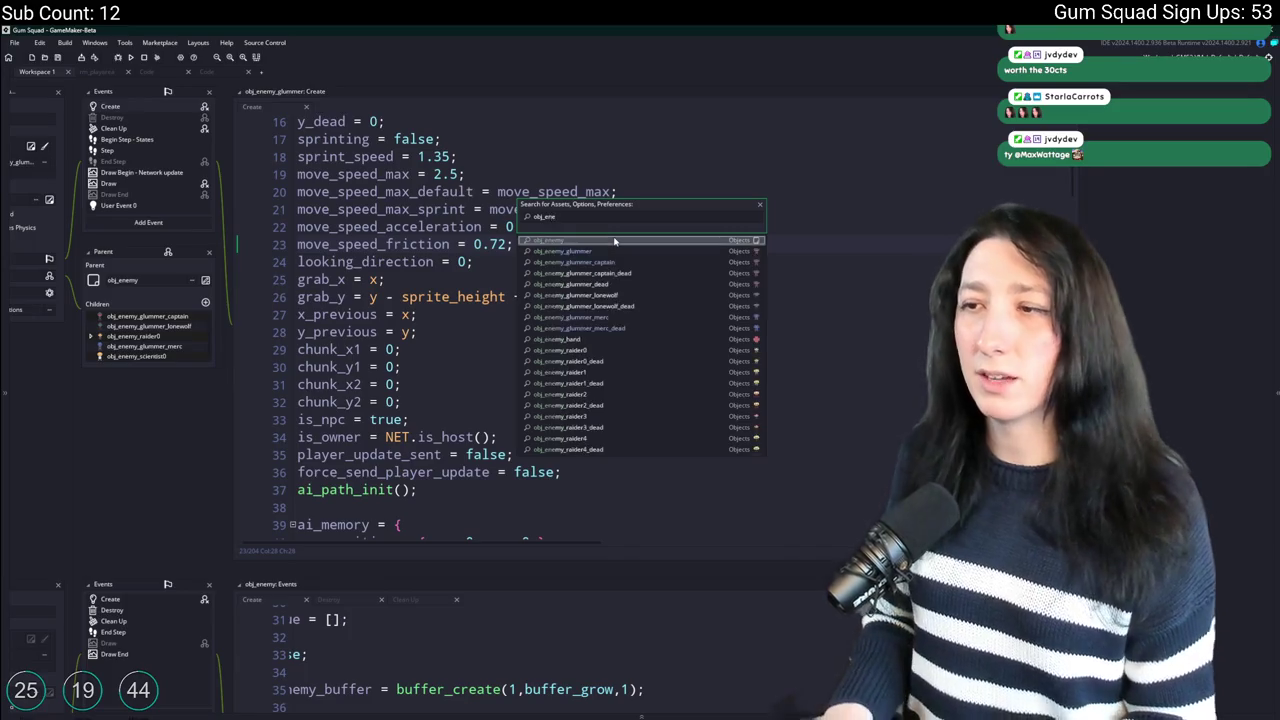
key(Return)
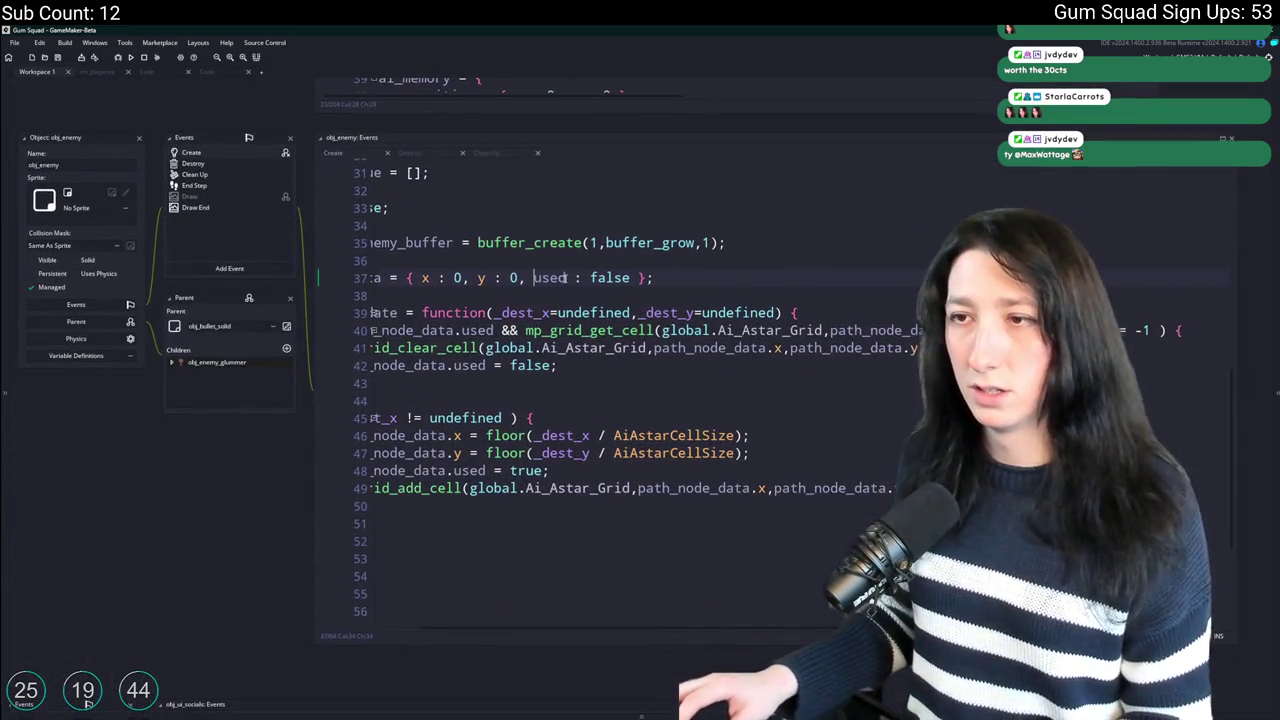
scroll(879, 267, up, 2)
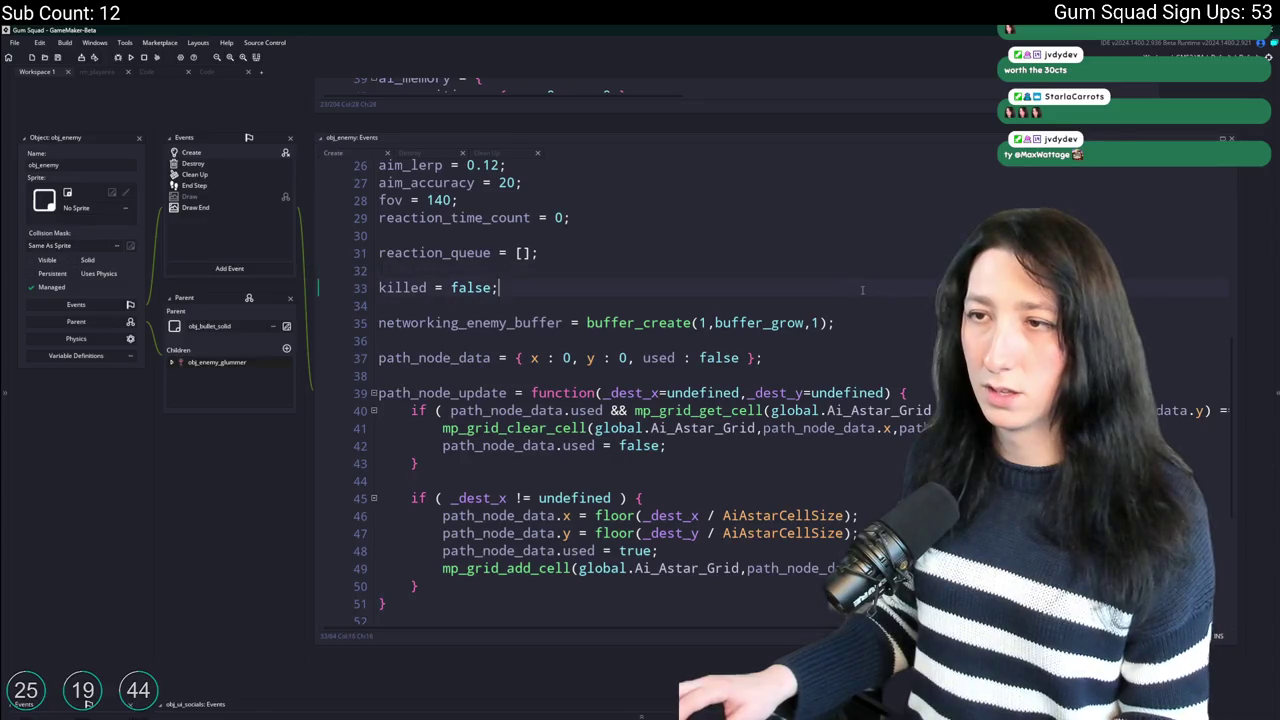
key(Return)
text(impact)
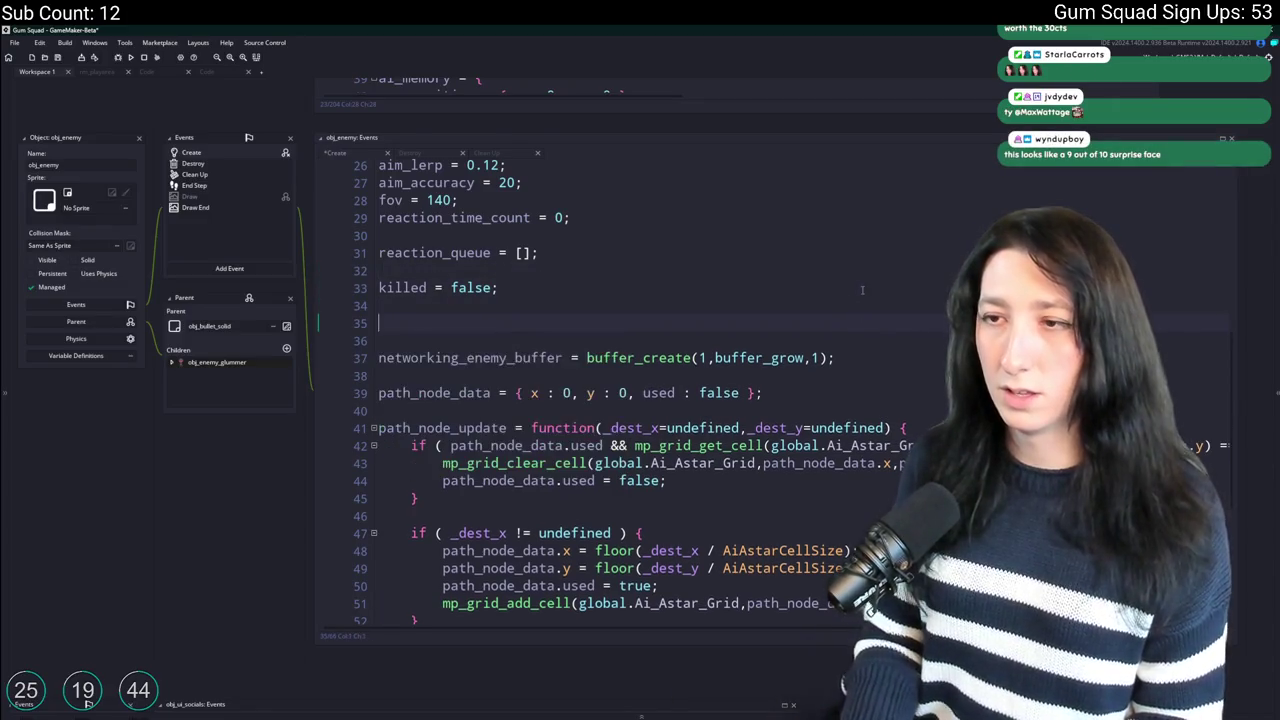
text(_squanch)
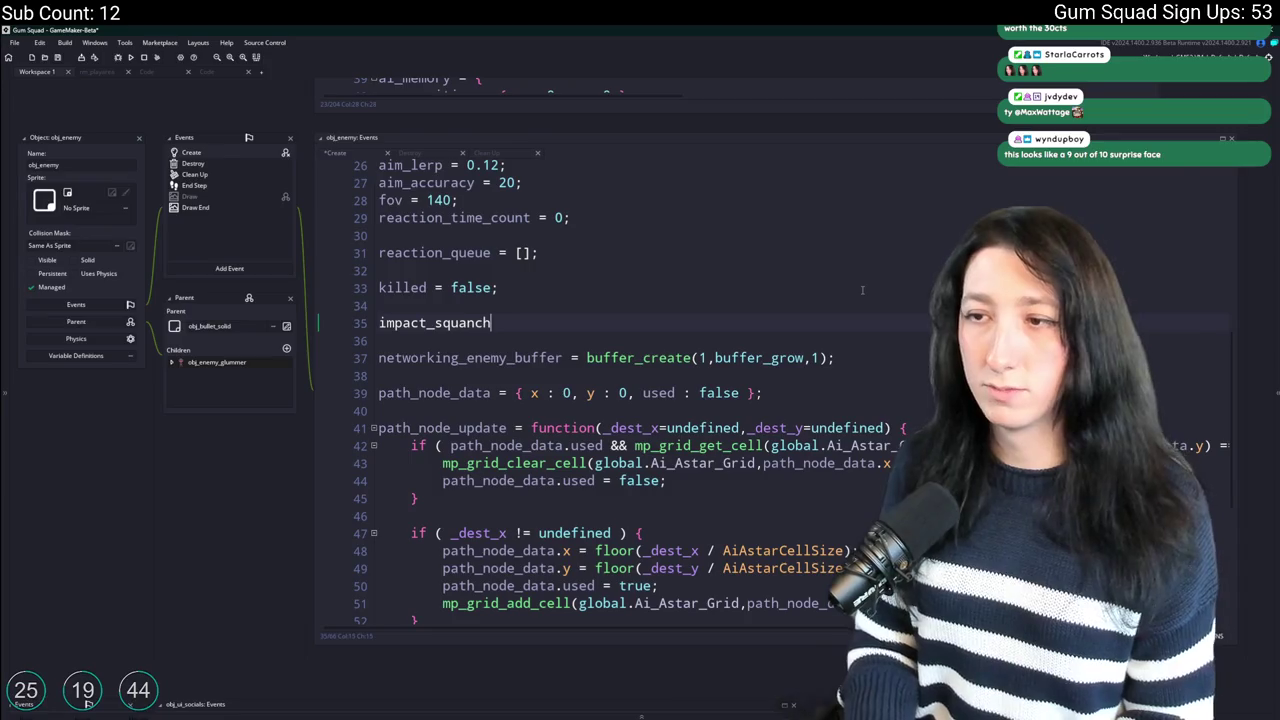
text(_x = 0;)
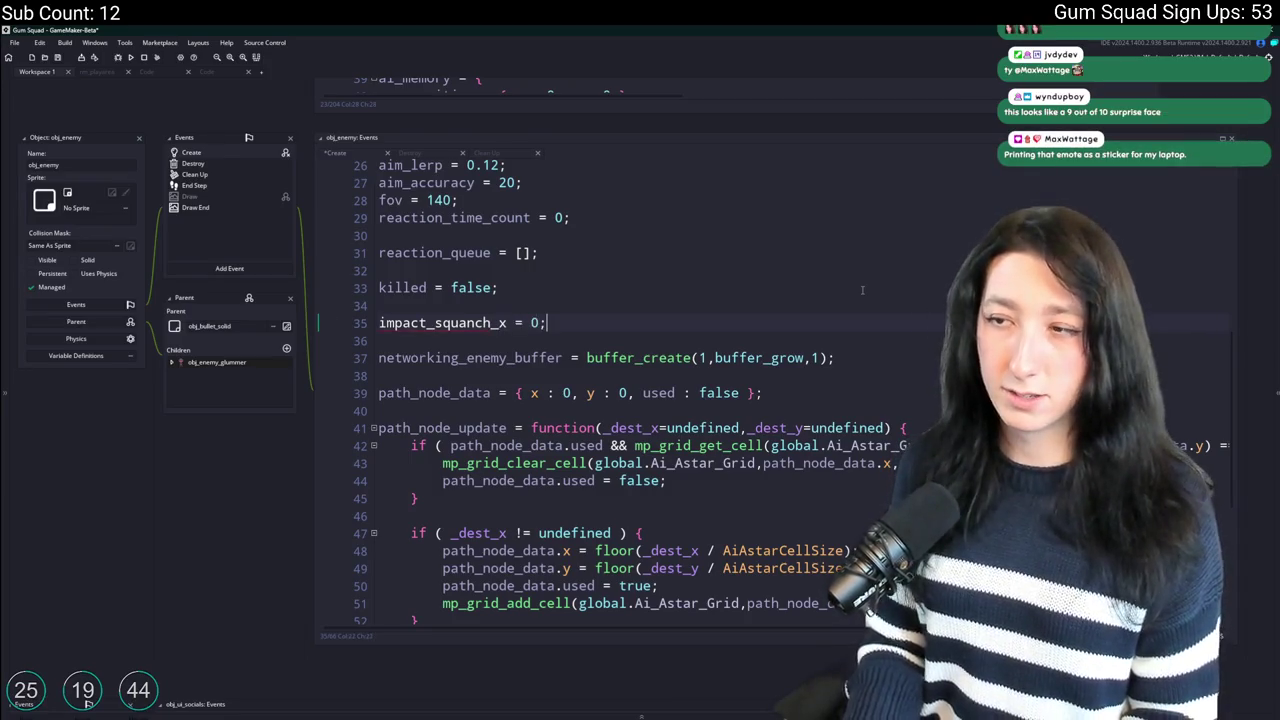
key(ctrl+d)
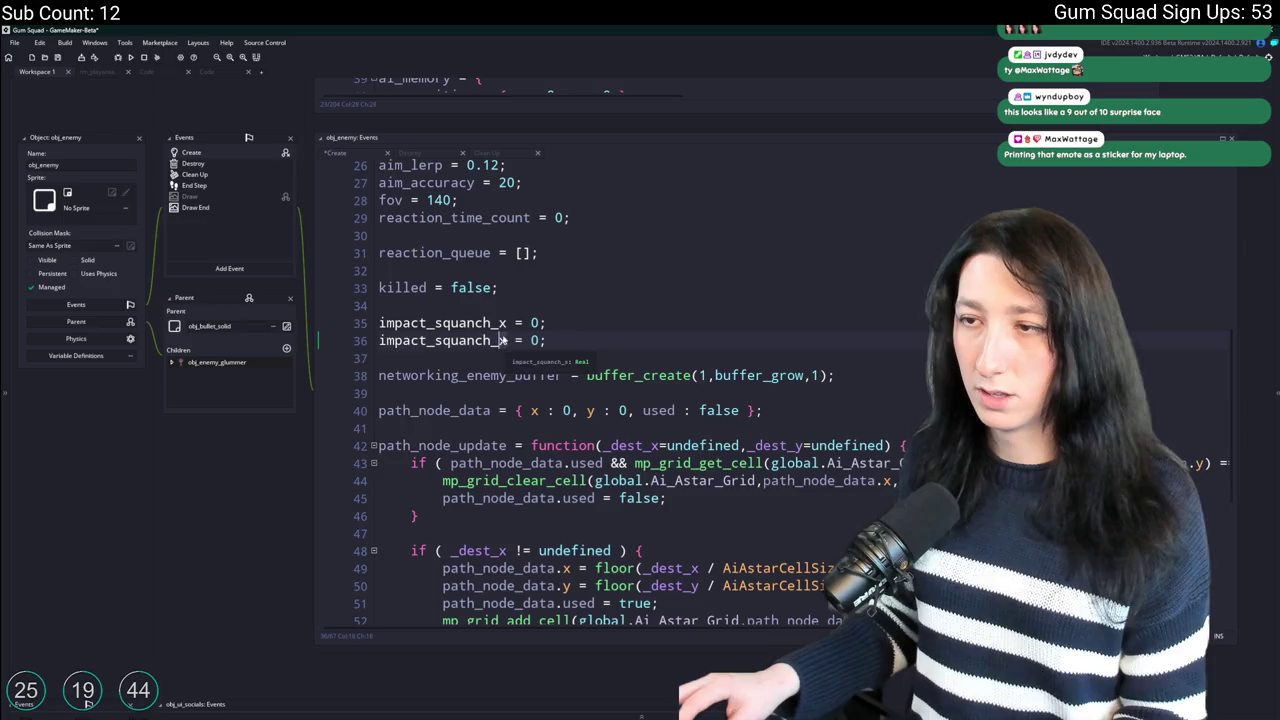
Make the duplicate impact_squanch_y = 1, then open obj_enemy's End Step event.
double_click(500, 323)
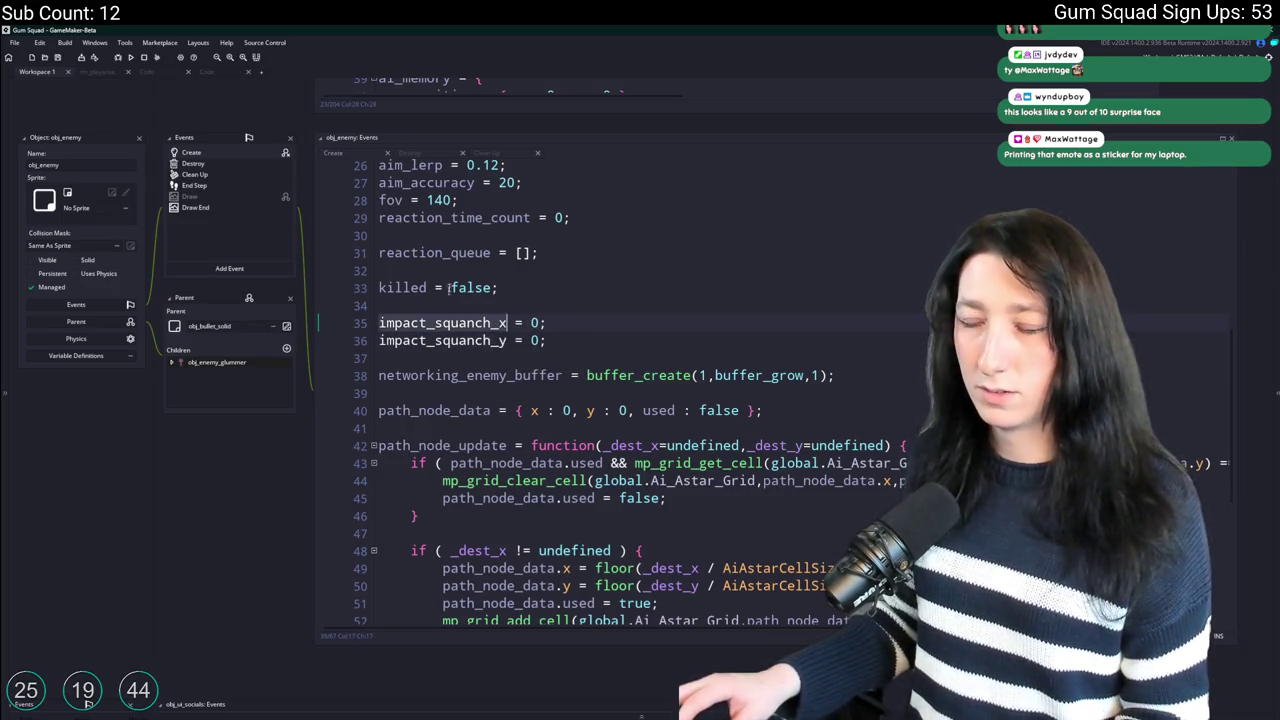
click(563, 210)
drag(579, 120, 579, 360)
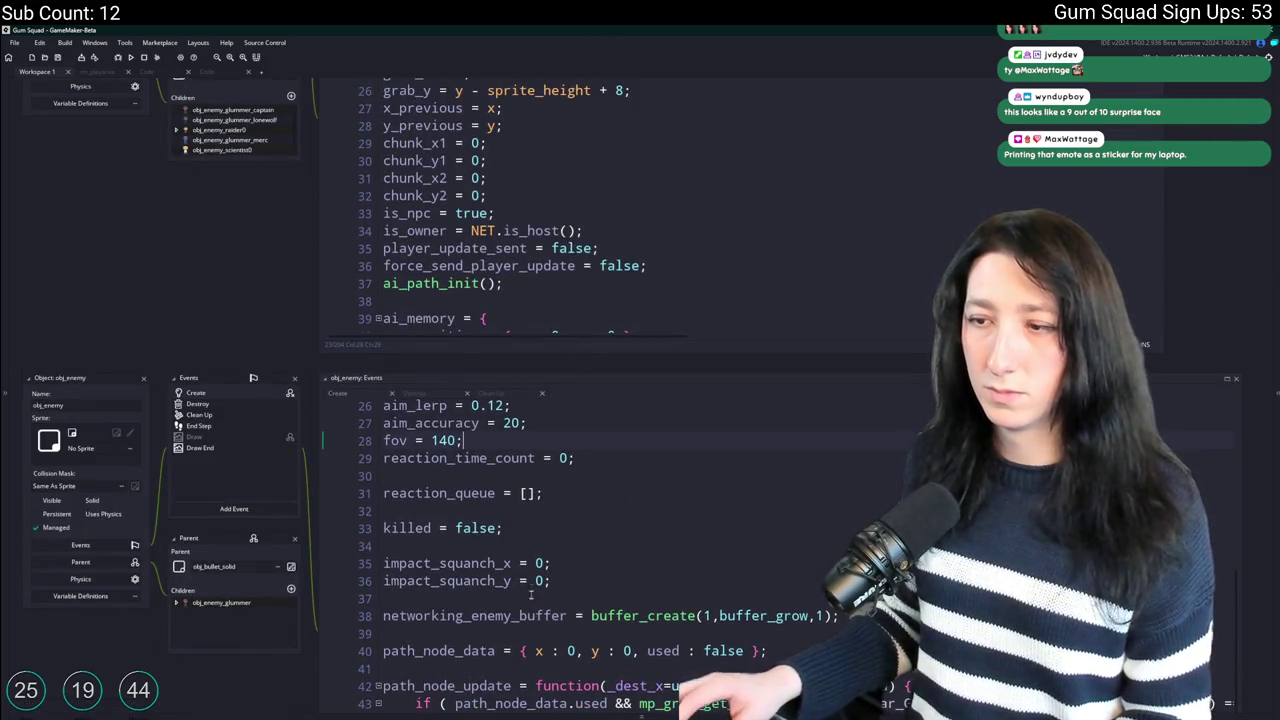
text(1)
double_click(487, 563)
key(ctrl+c)
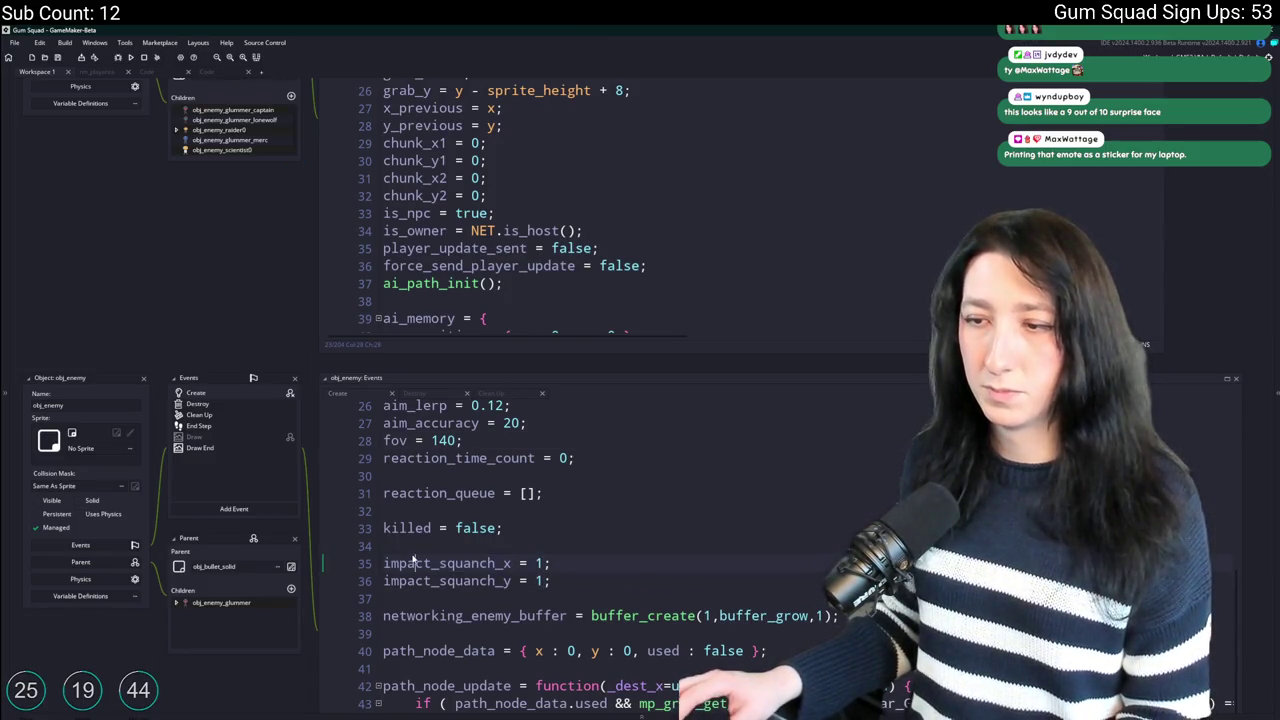
click(186, 428)
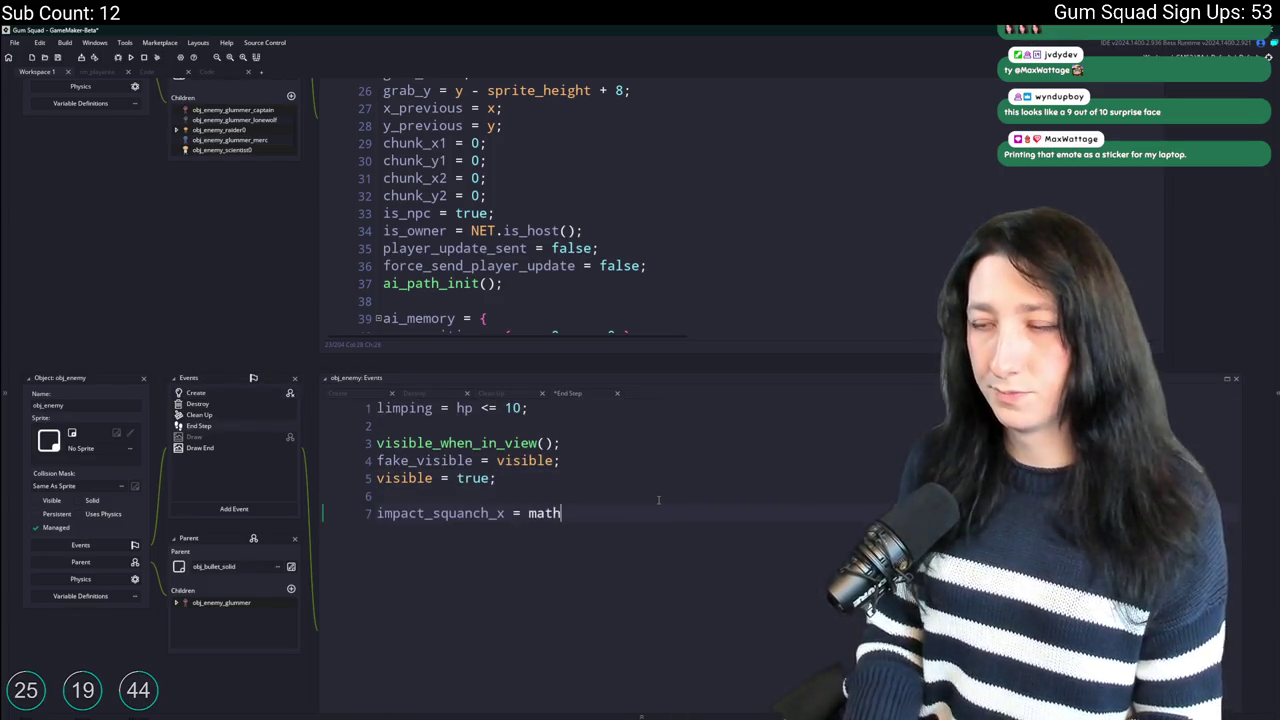
Add math_lerp_smooth(…, 0, 0.2) lines for impact_squanch_x and impact_squanch_y in End Step, and save.
text(_lerp)
key(Down)
key(Return)
key(ctrl+v)
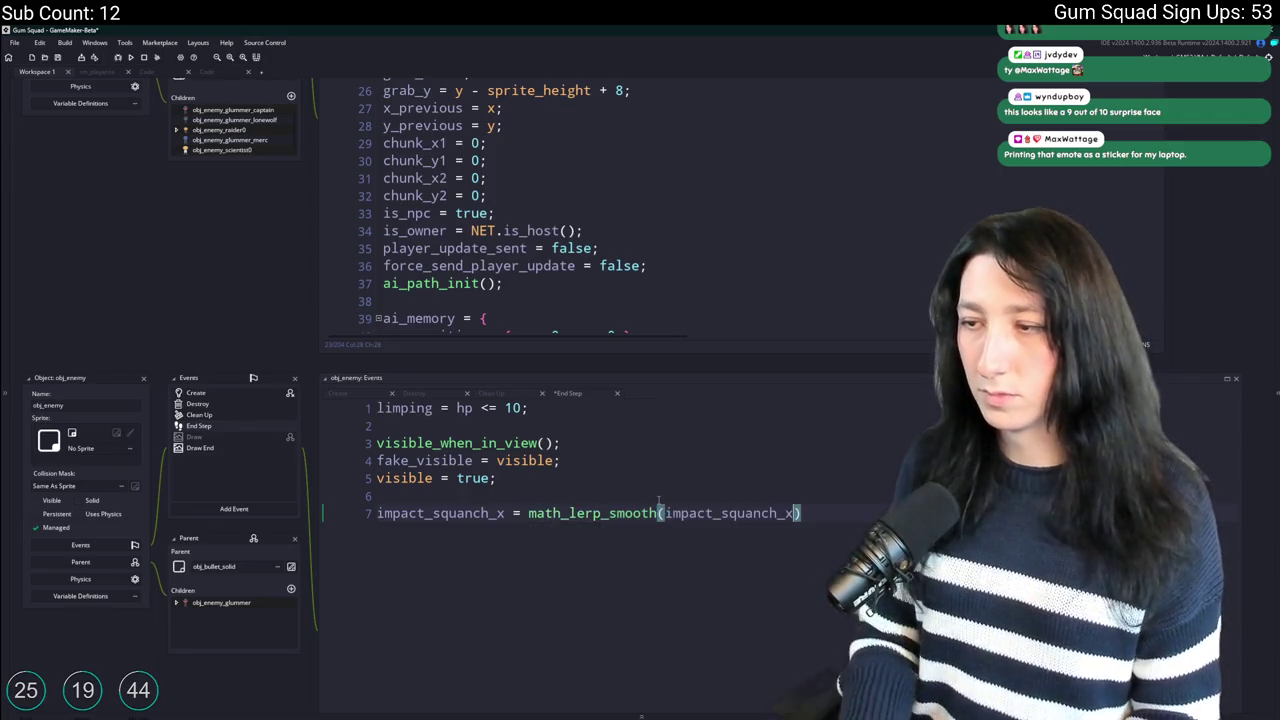
text(x)
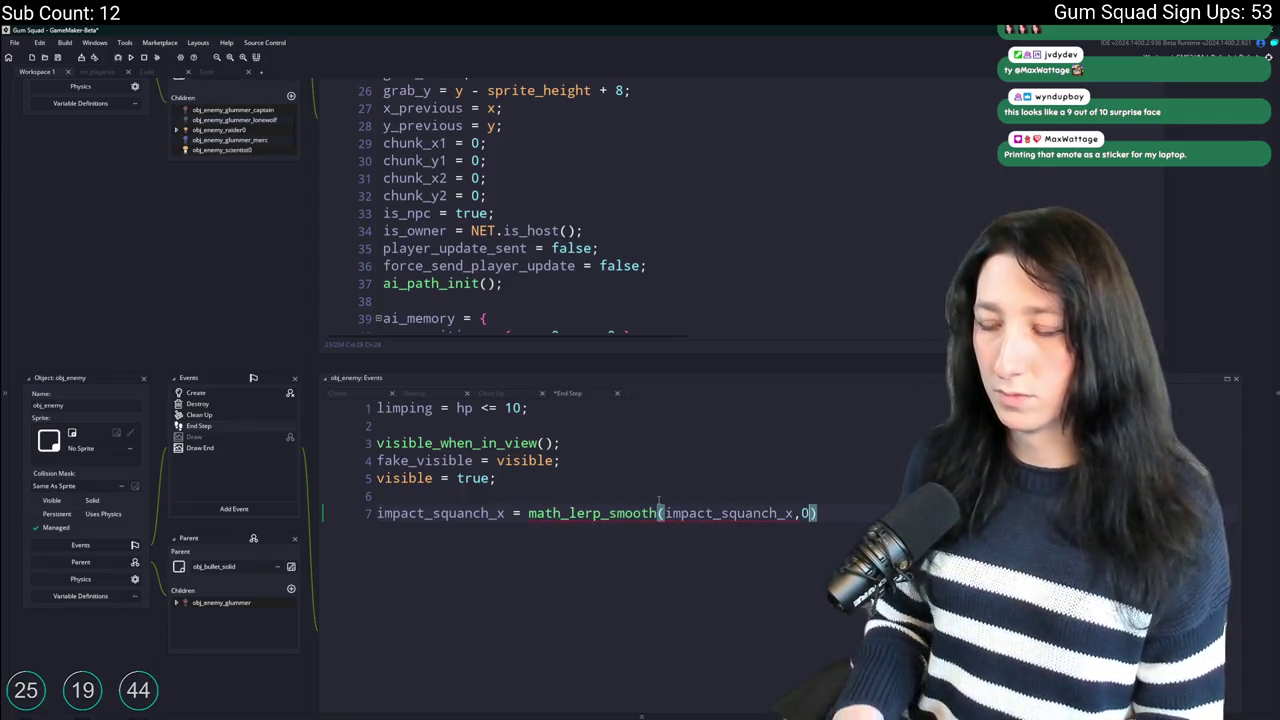
text(2);)
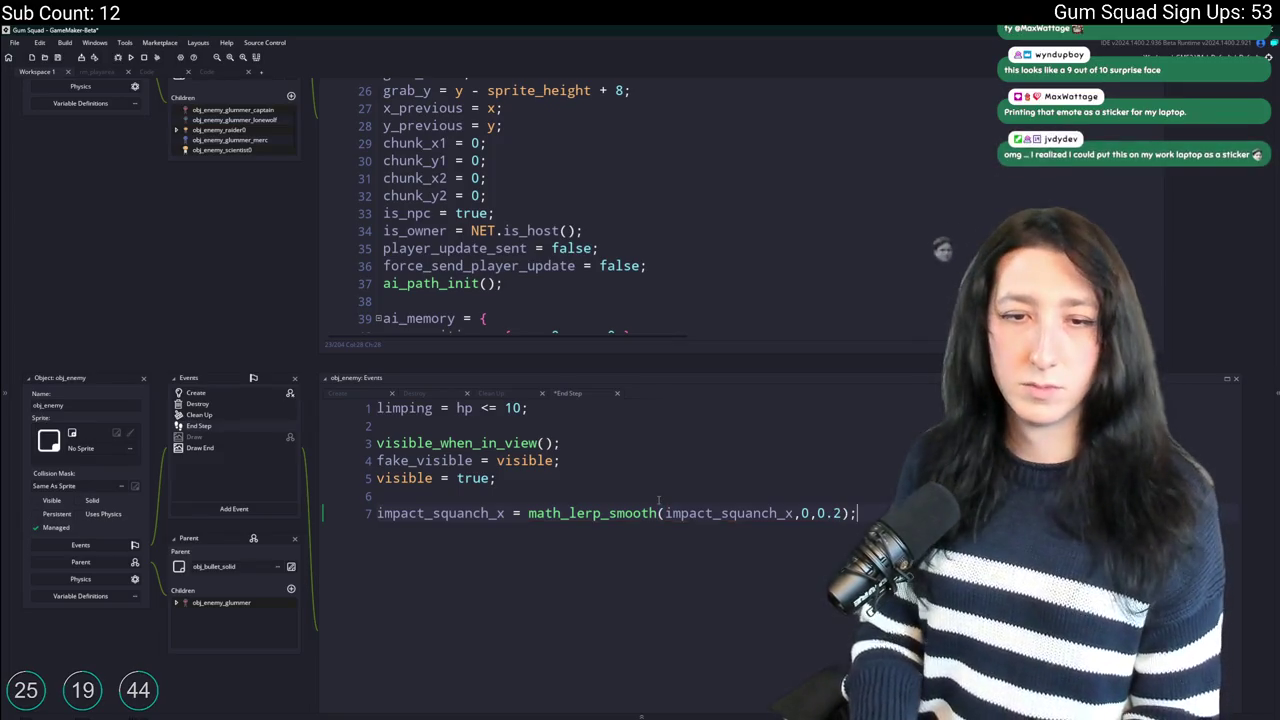
key(ctrl+d)
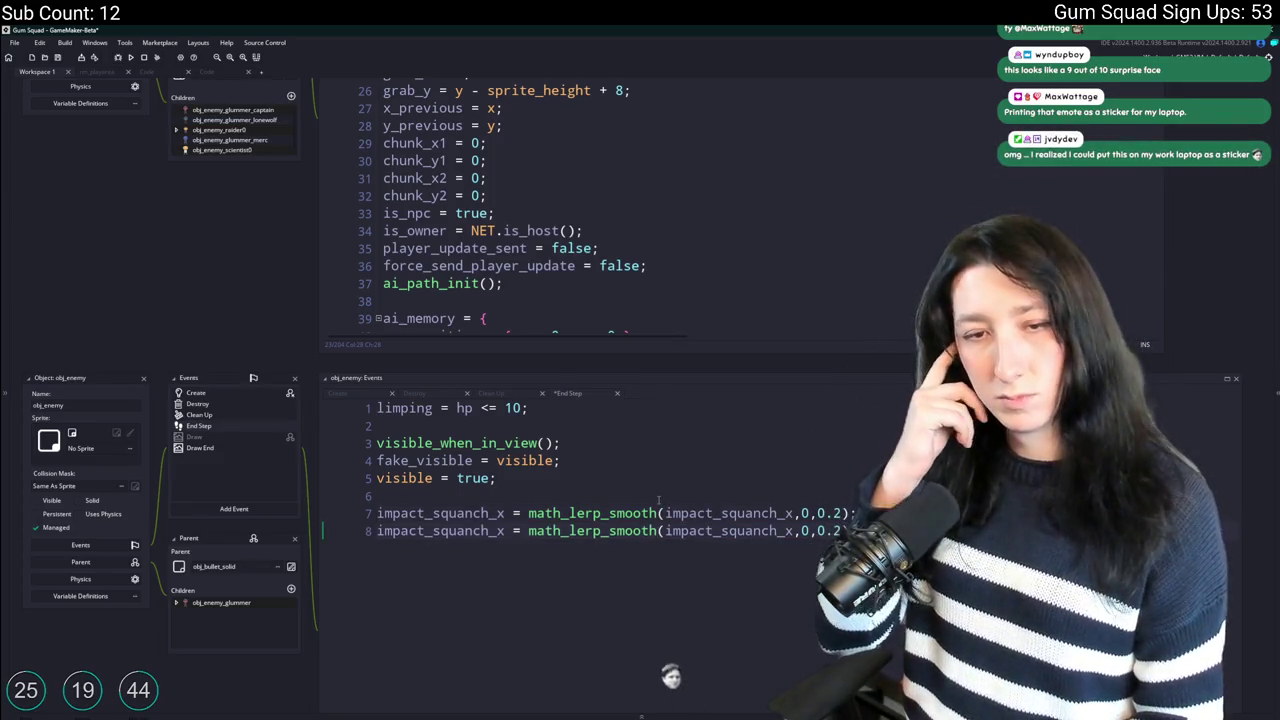
scroll(668, 501, down, 1)
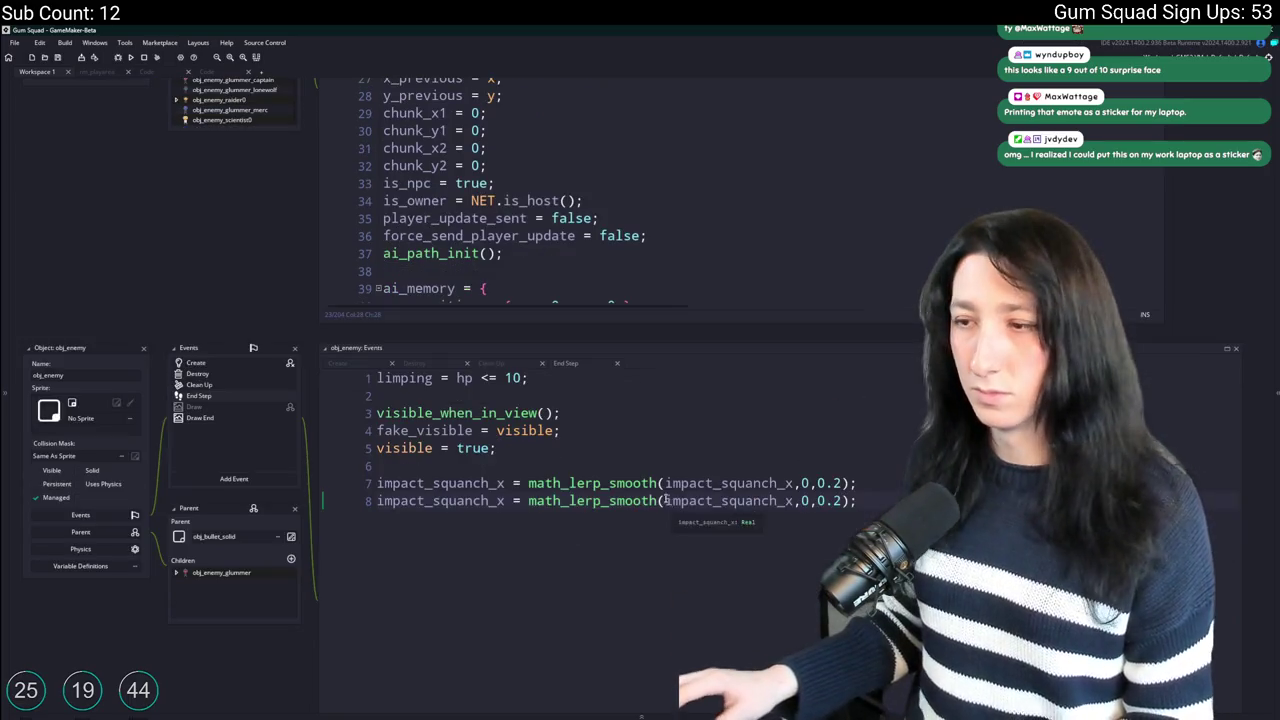
click(505, 500)
key(BackSpace)
text(y)
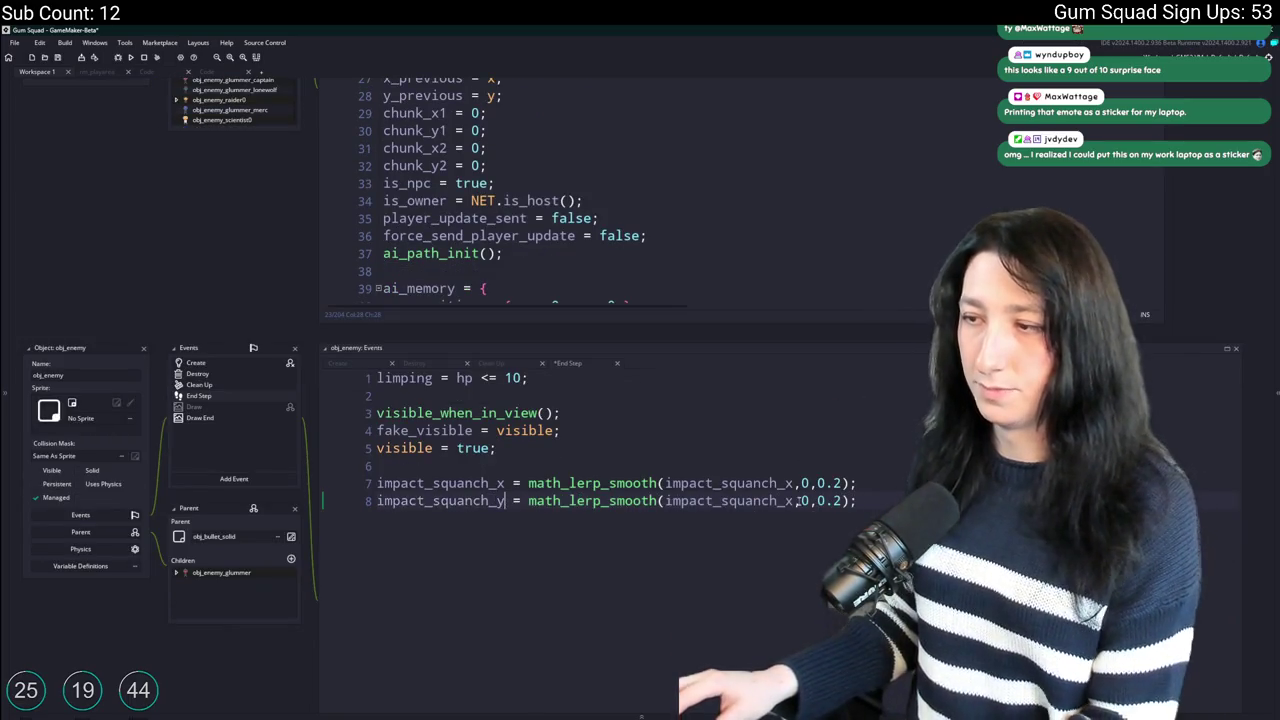
key(ctrl+s)
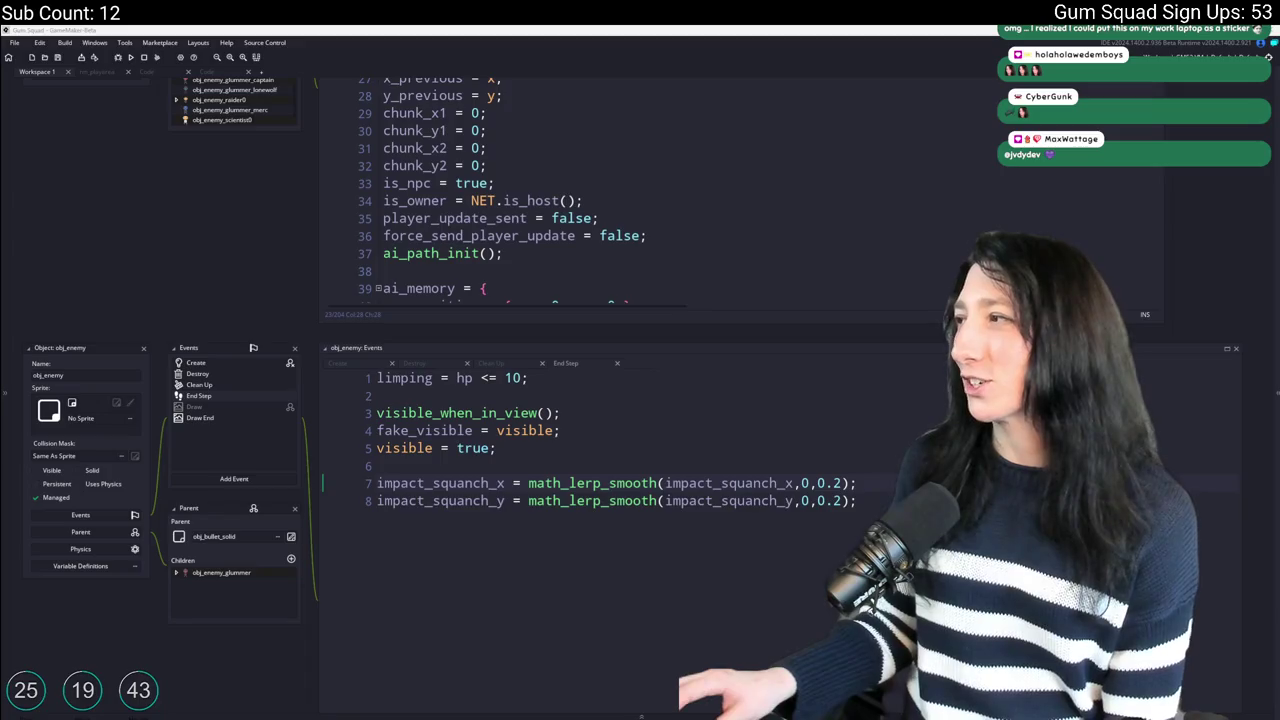
Switch to the Chrome window showing image.png.
key(alt+Tab)
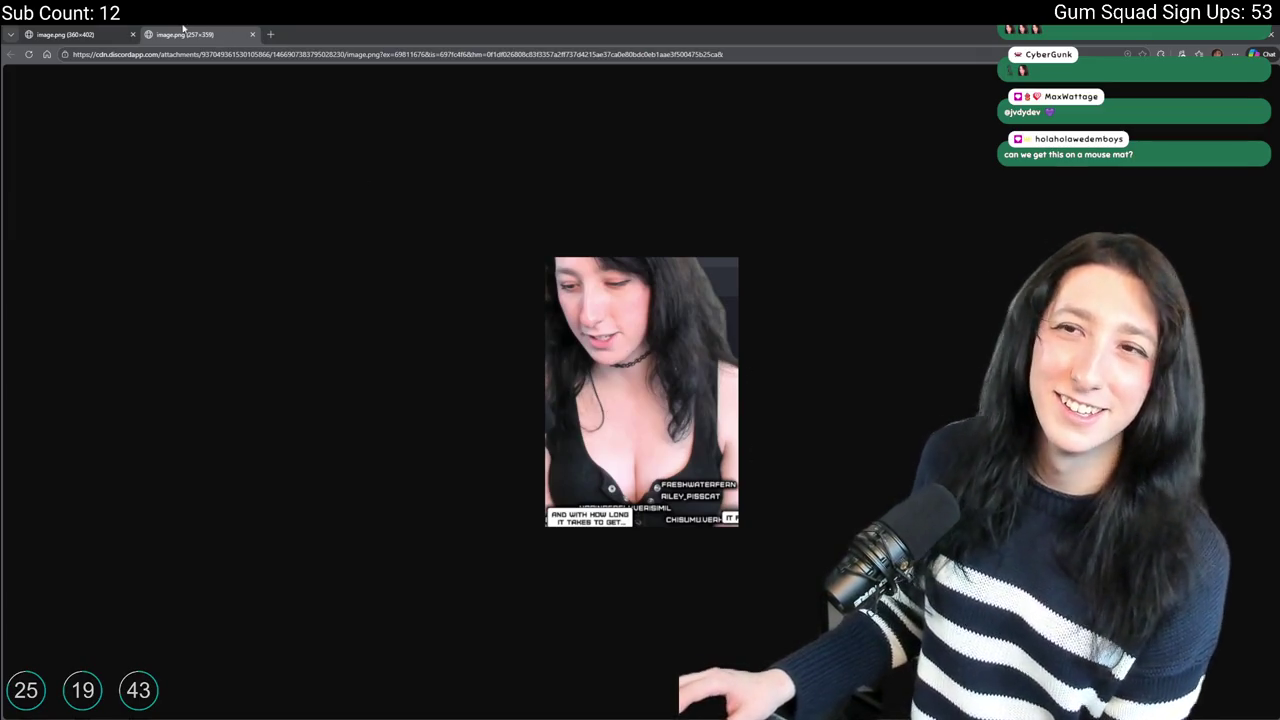
View the other image.png tab, return to GameMaker, and select line 7's first argument.
click(70, 34)
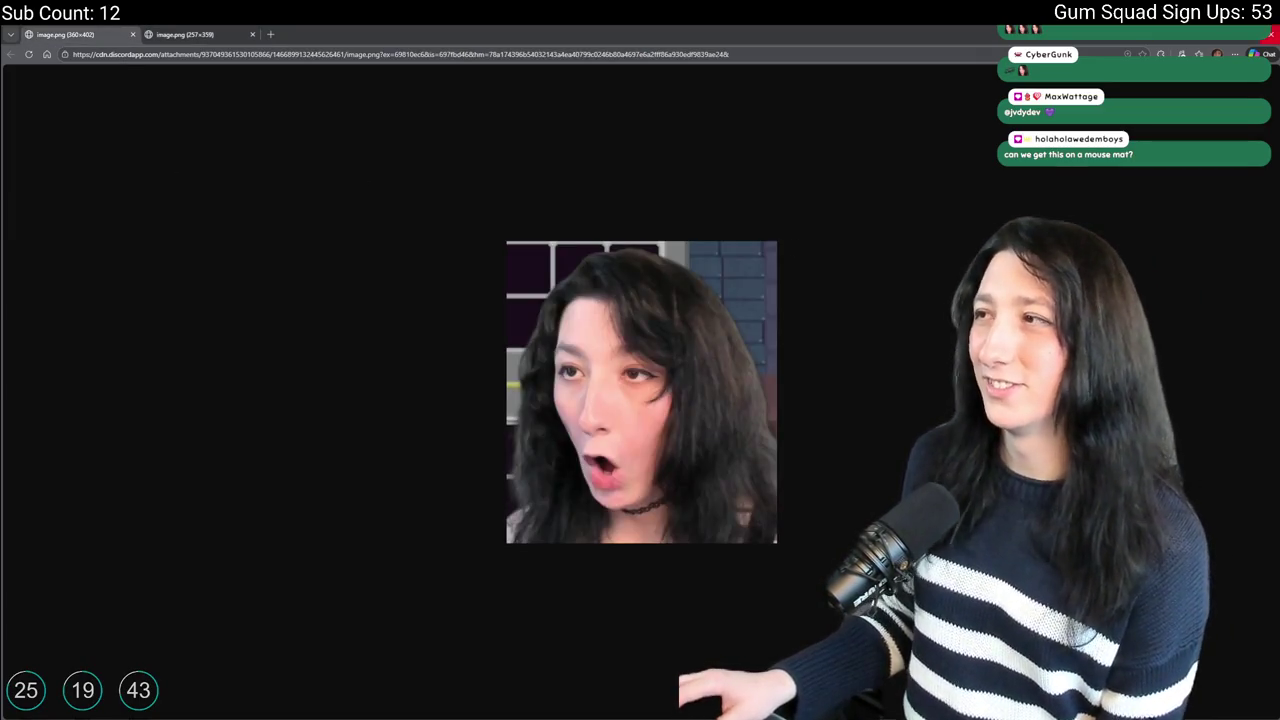
key(alt+Tab)
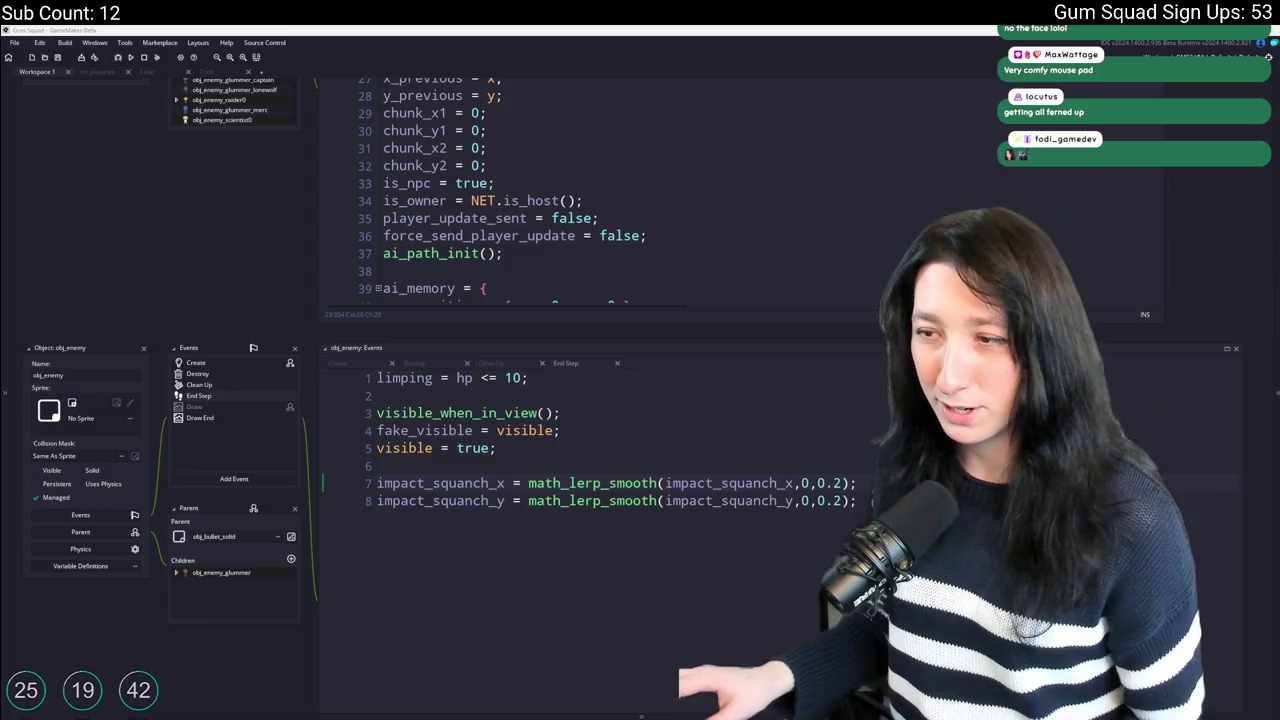
double_click(706, 483)
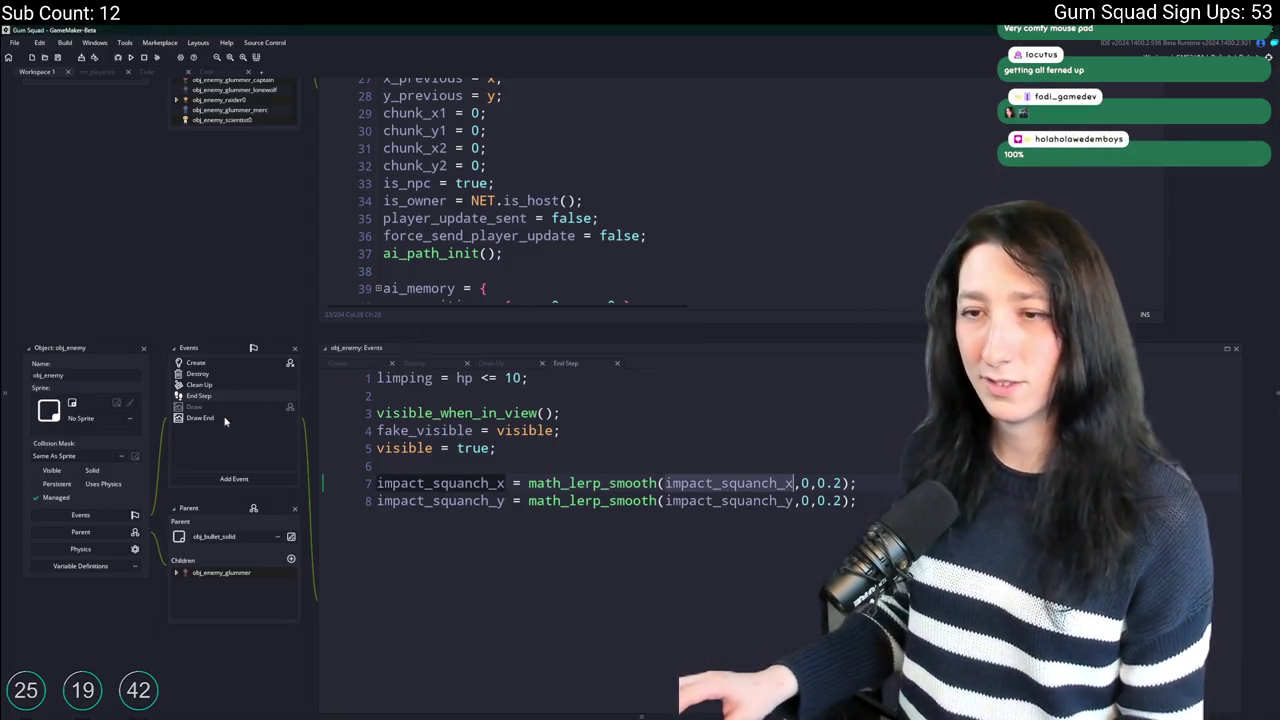
Jump from obj_enemy_glummer's Draw code to npc_character_draw and maximize scr_character into its own tab.
scroll(300, 300, up, 3)
scroll(370, 185, up, 4)
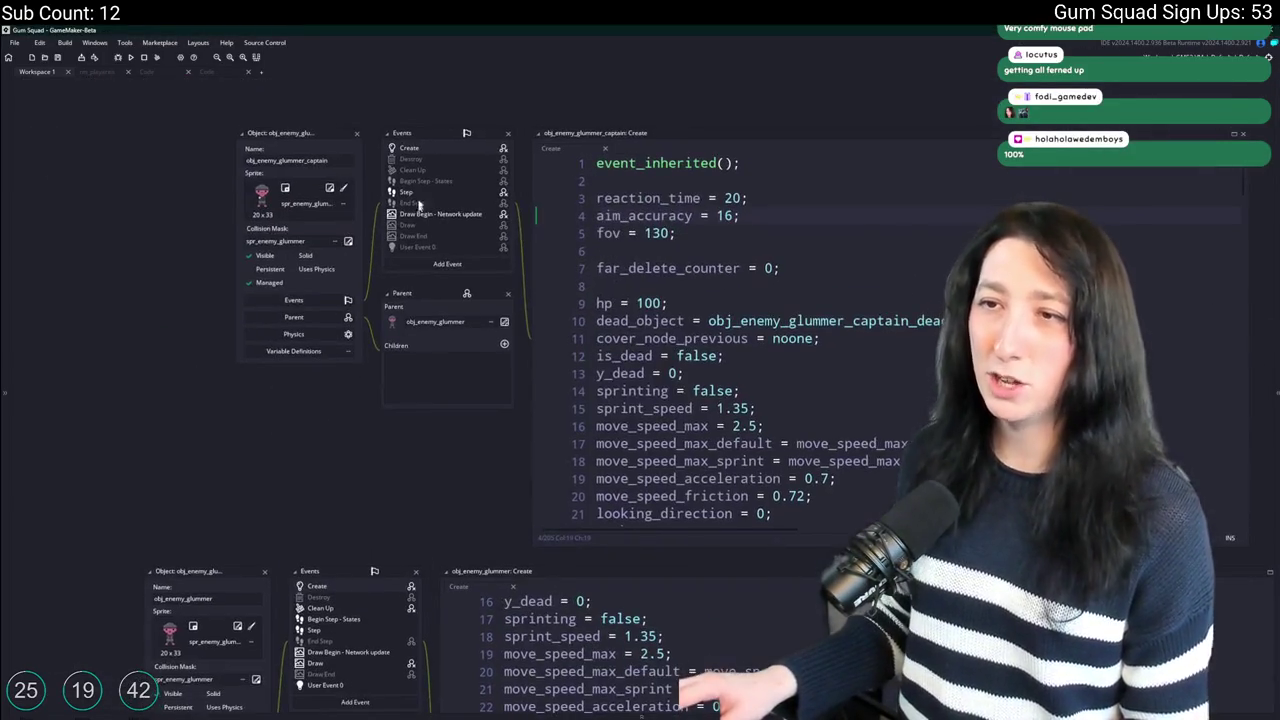
scroll(340, 551, down, 1)
double_click(325, 601)
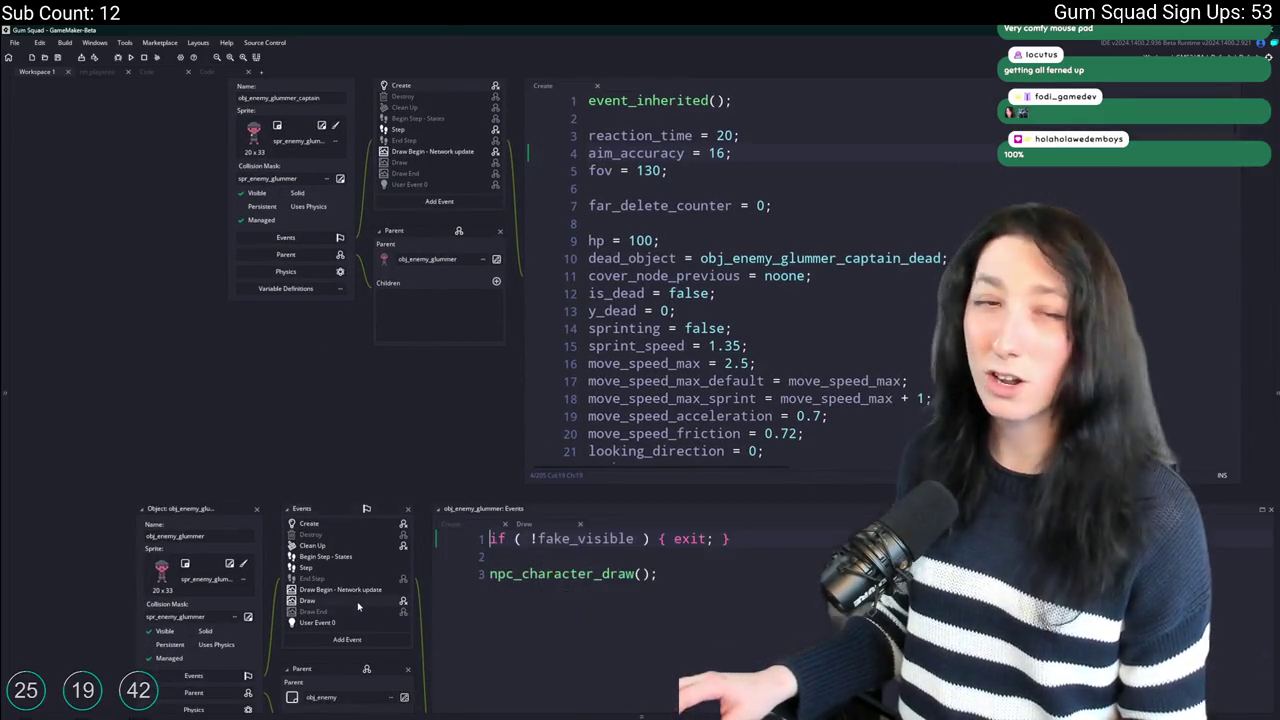
middle_click(492, 491)
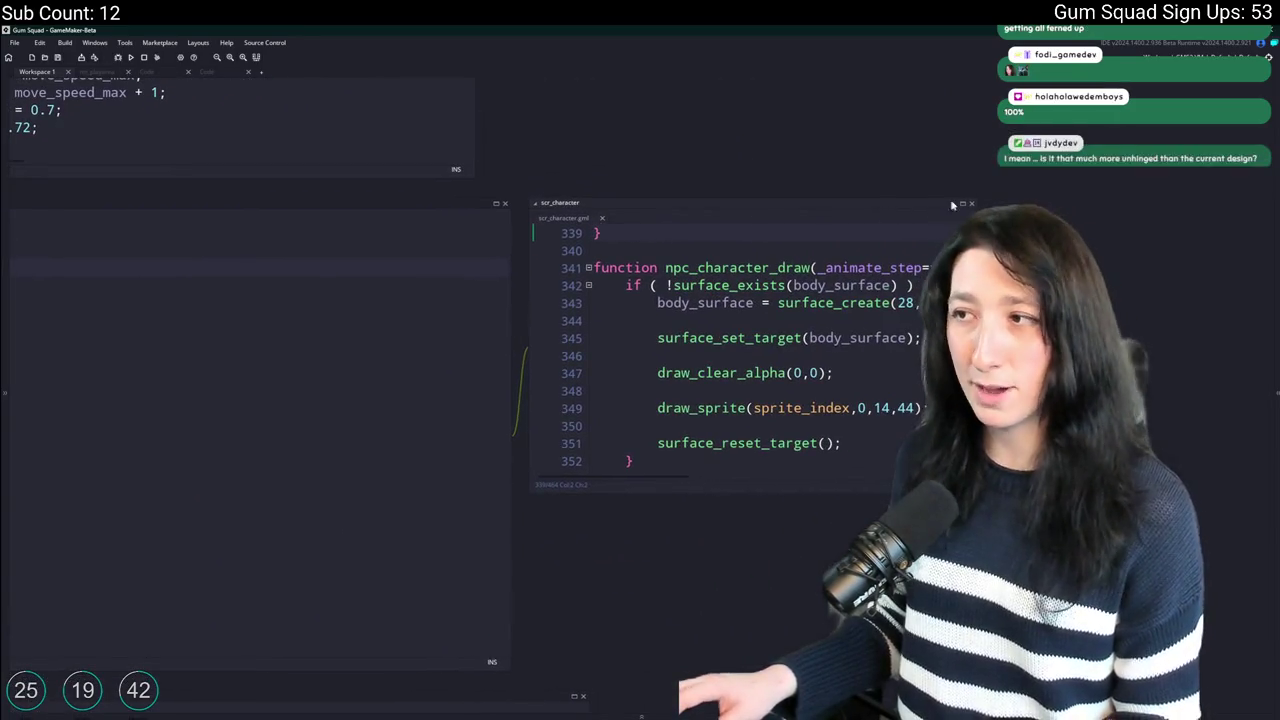
key(ctrl+m)
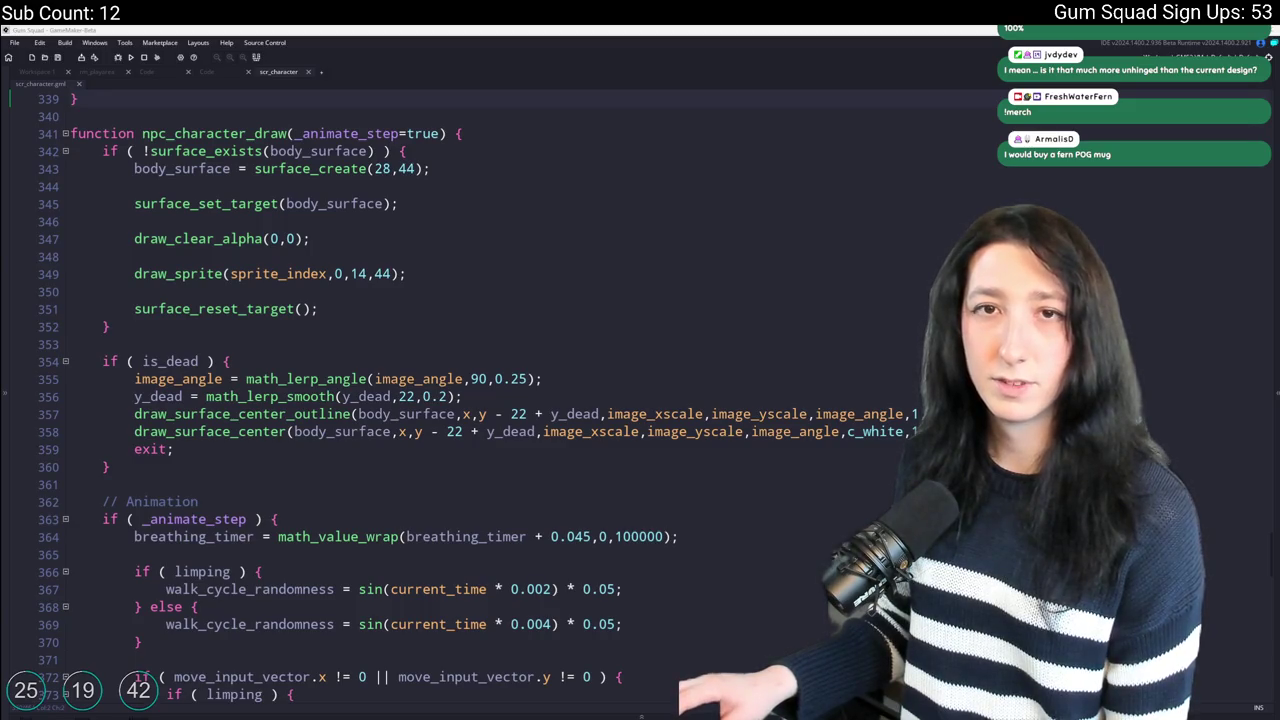
key(alt+Tab)
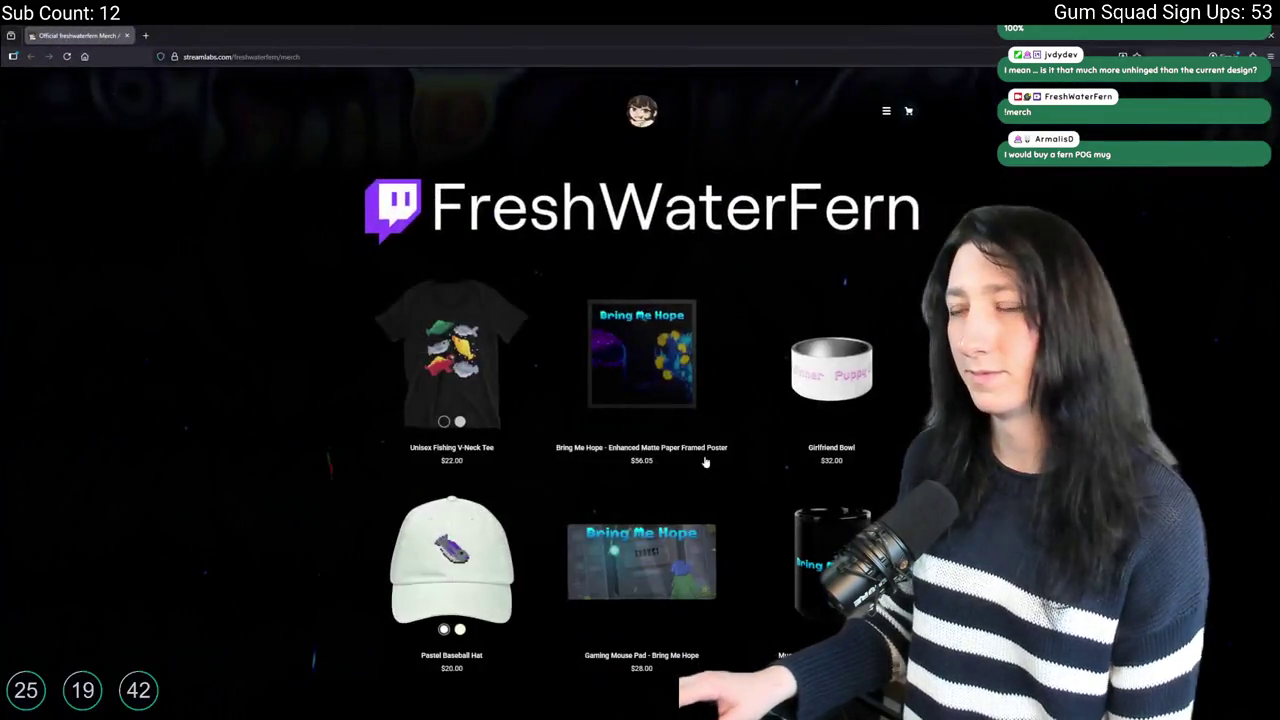
Browse the merch store, view the Gaming Mouse Pad listing, then return to GameMaker.
scroll(640, 400, down, 2)
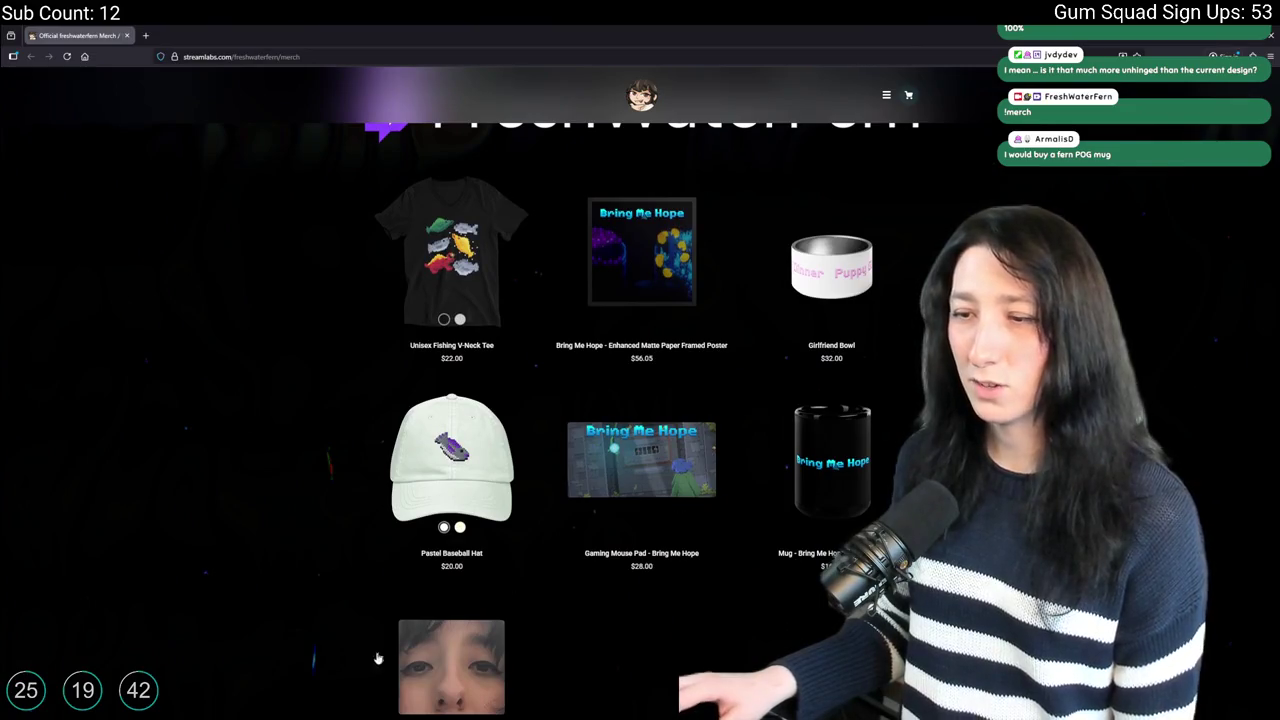
scroll(386, 654, down, 2)
click(462, 519)
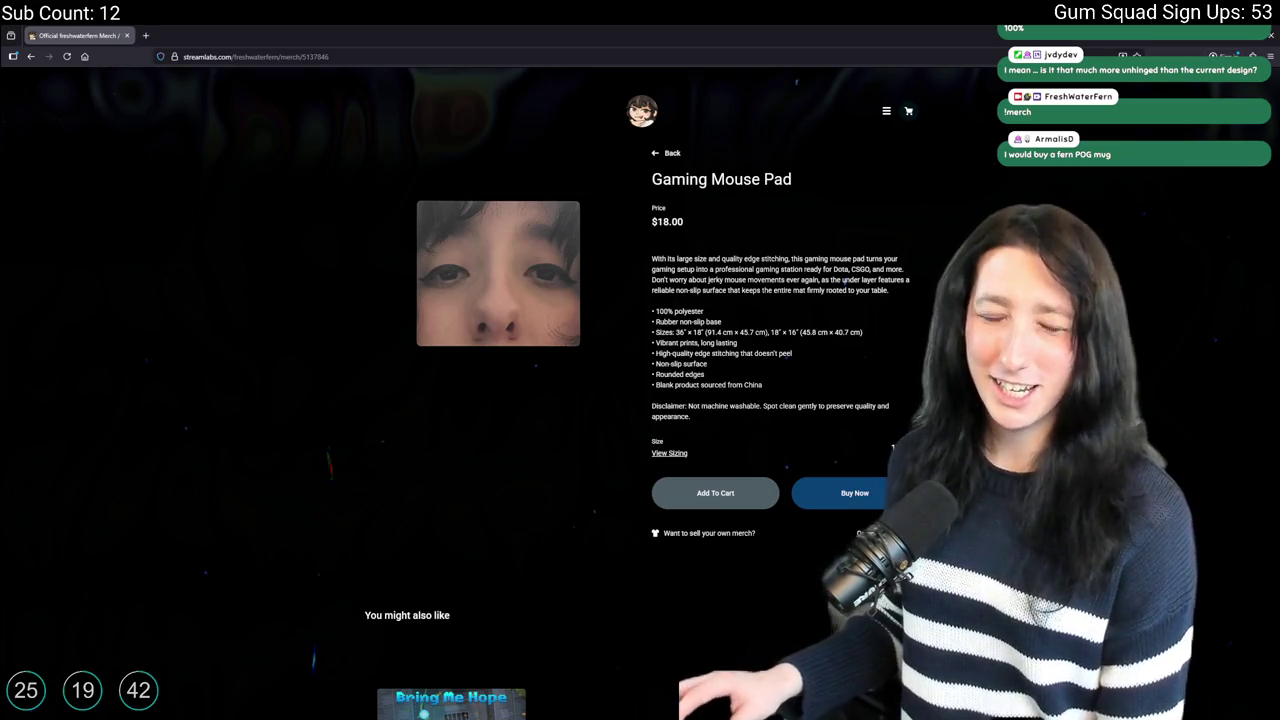
click(667, 153)
scroll(698, 402, down, 2)
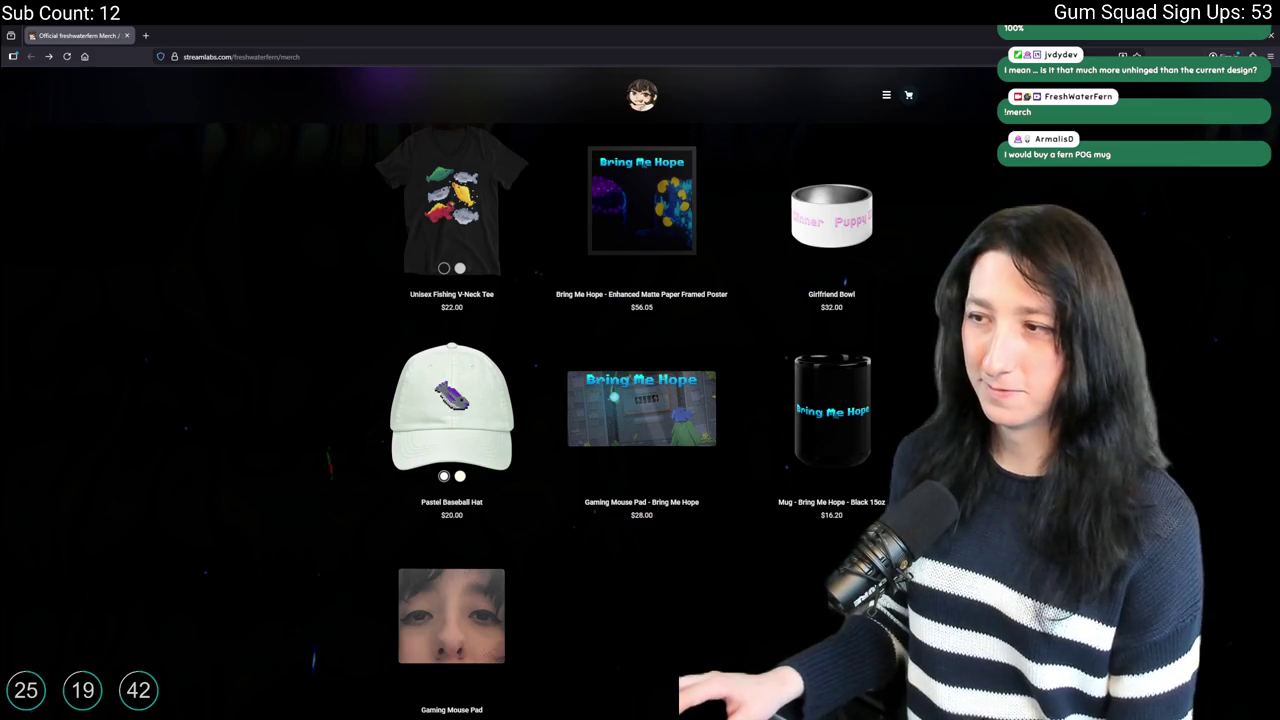
scroll(933, 401, down, 1)
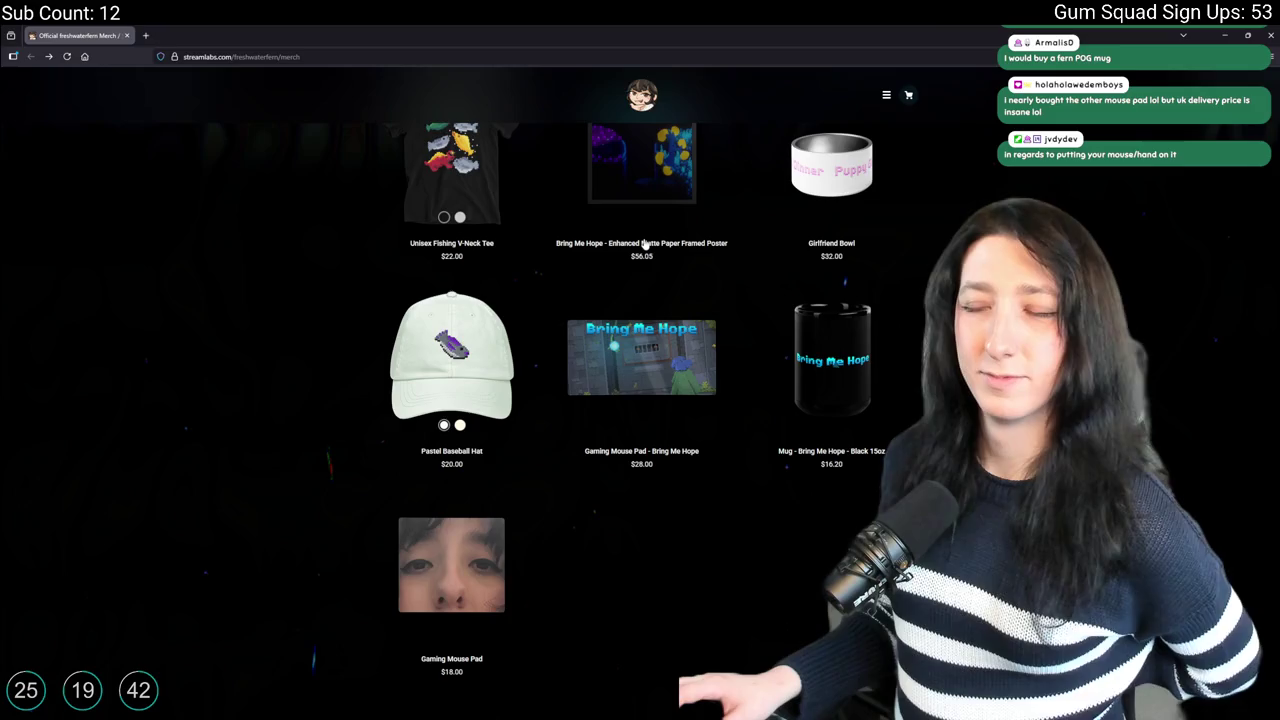
key(alt+Tab)
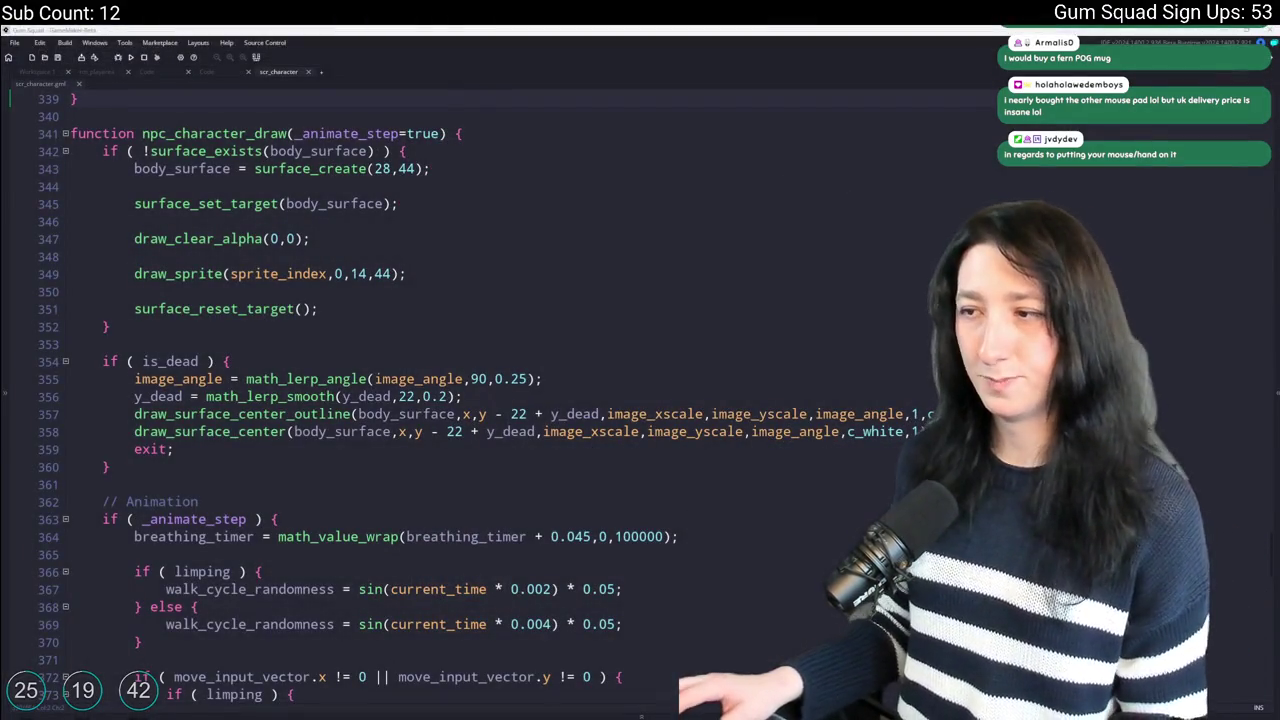
Open a blank line below the _rotation_value line in scr_character.
click(600, 431)
scroll(588, 484, down, 2)
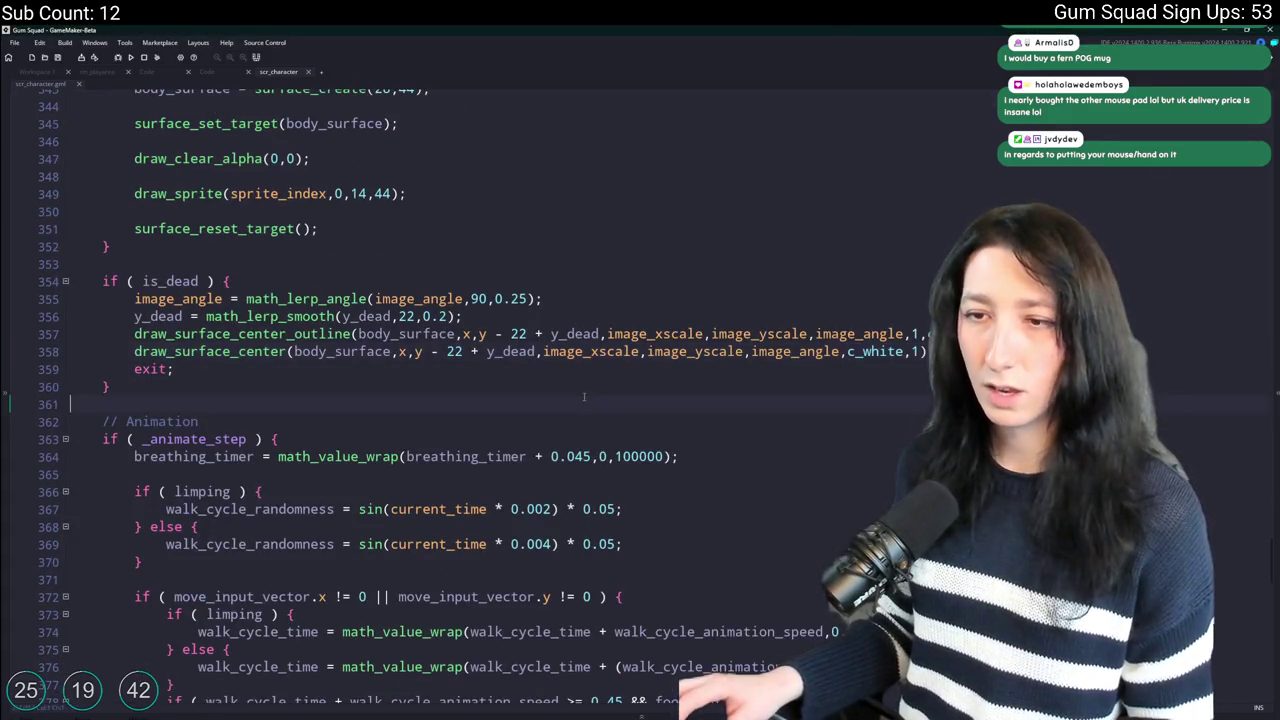
scroll(580, 380, down, 17)
scroll(576, 342, down, 9)
scroll(506, 327, up, 2)
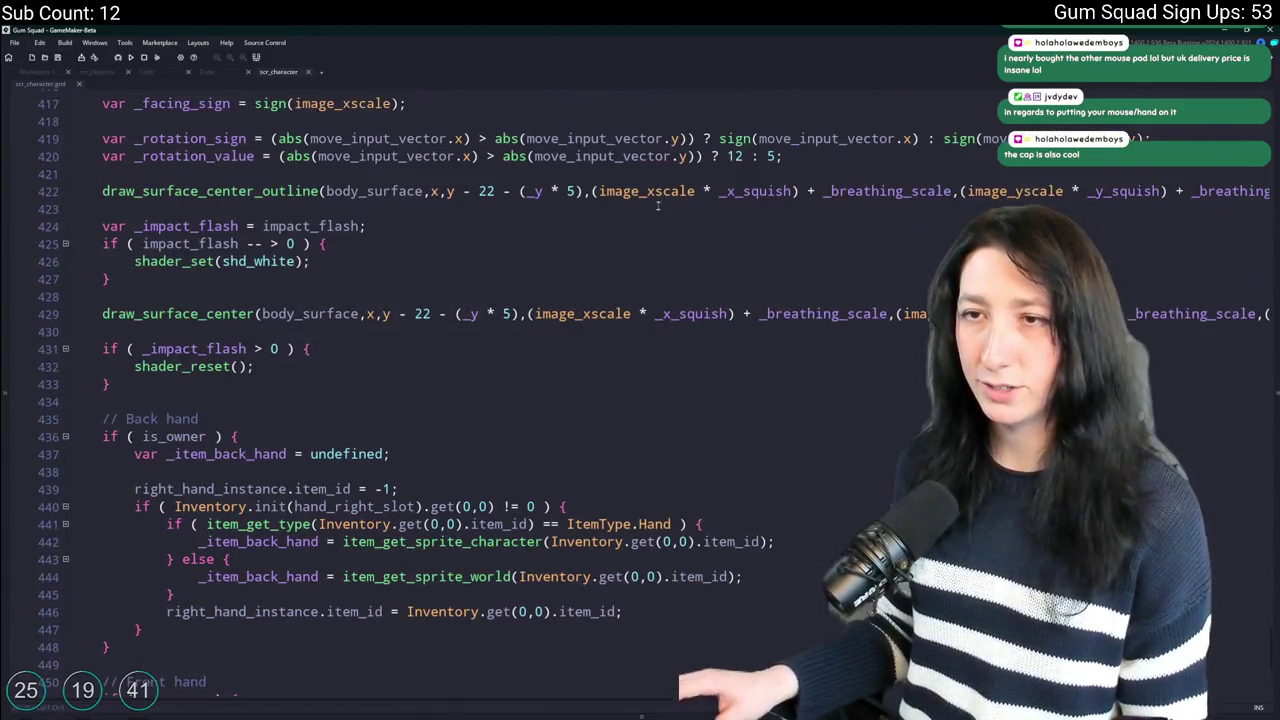
scroll(849, 360, up, 3)
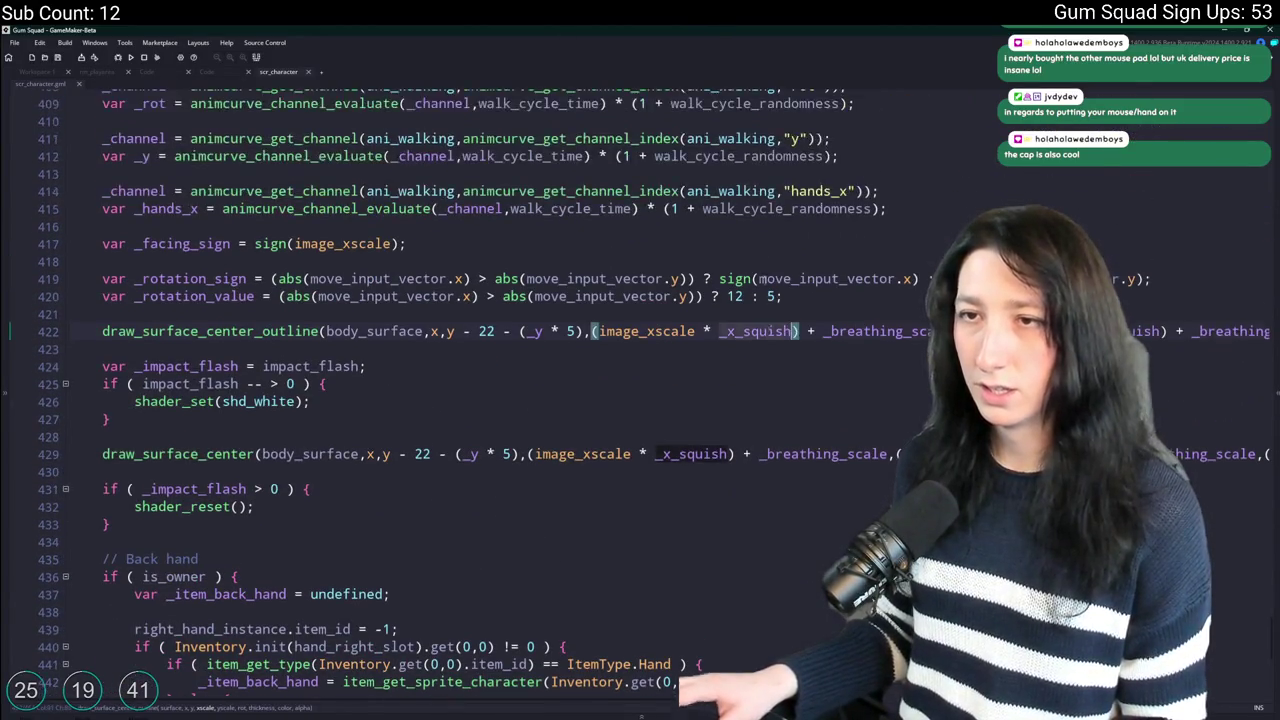
click(849, 360)
key(Return)
key(Return)
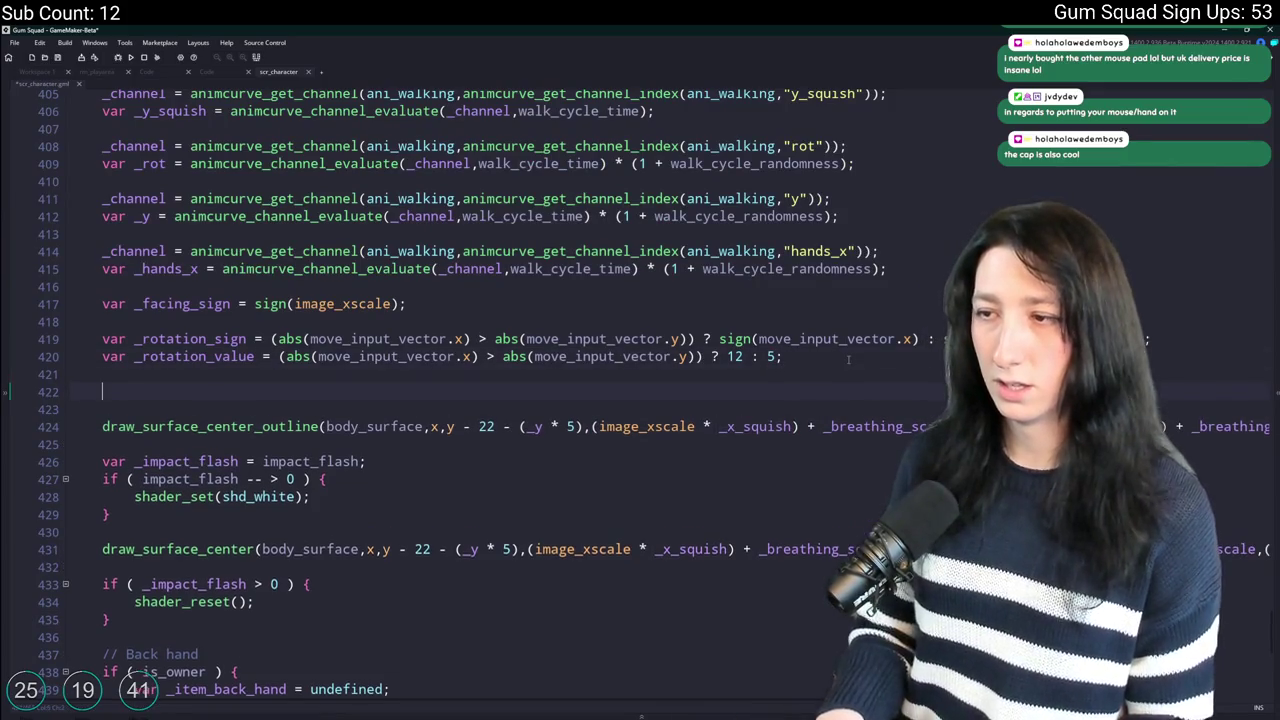
Add '_x_squish *= impact_squanch_x;' and '_y_squish *= impact_squanch_y;' before the draw calls.
text(_x_squish = impact_squanch_x;)
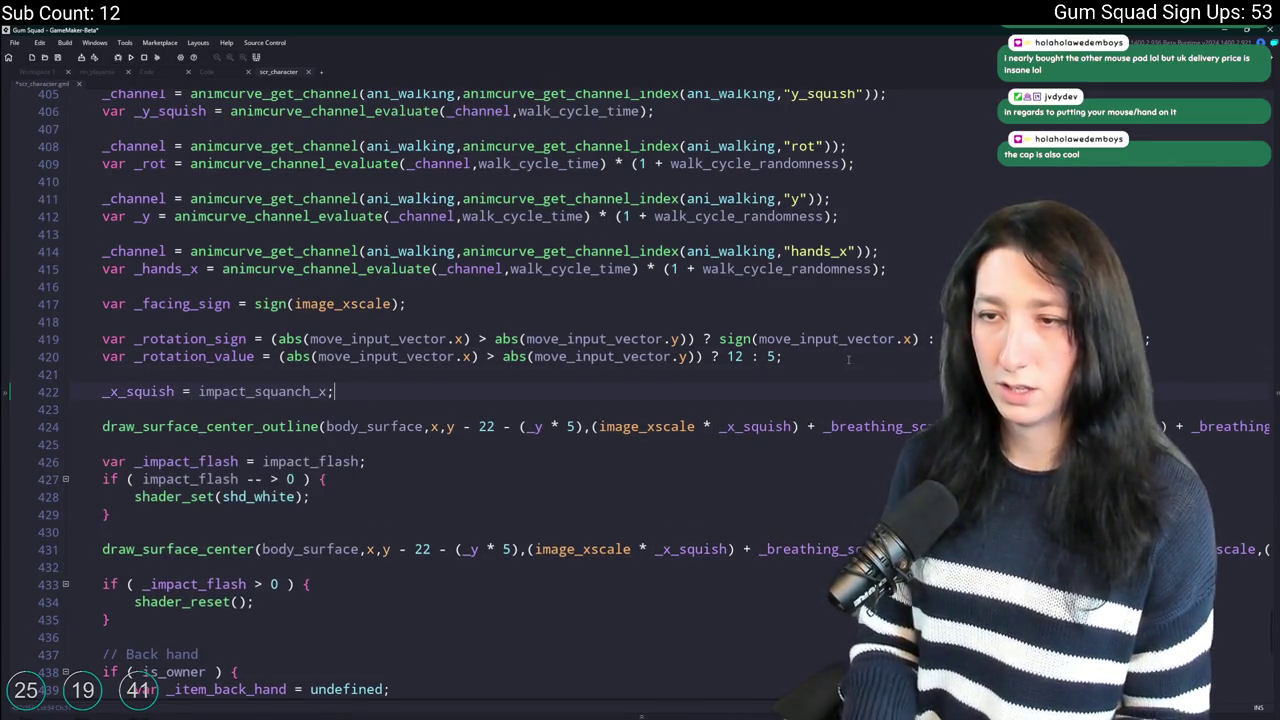
key(ctrl+d)
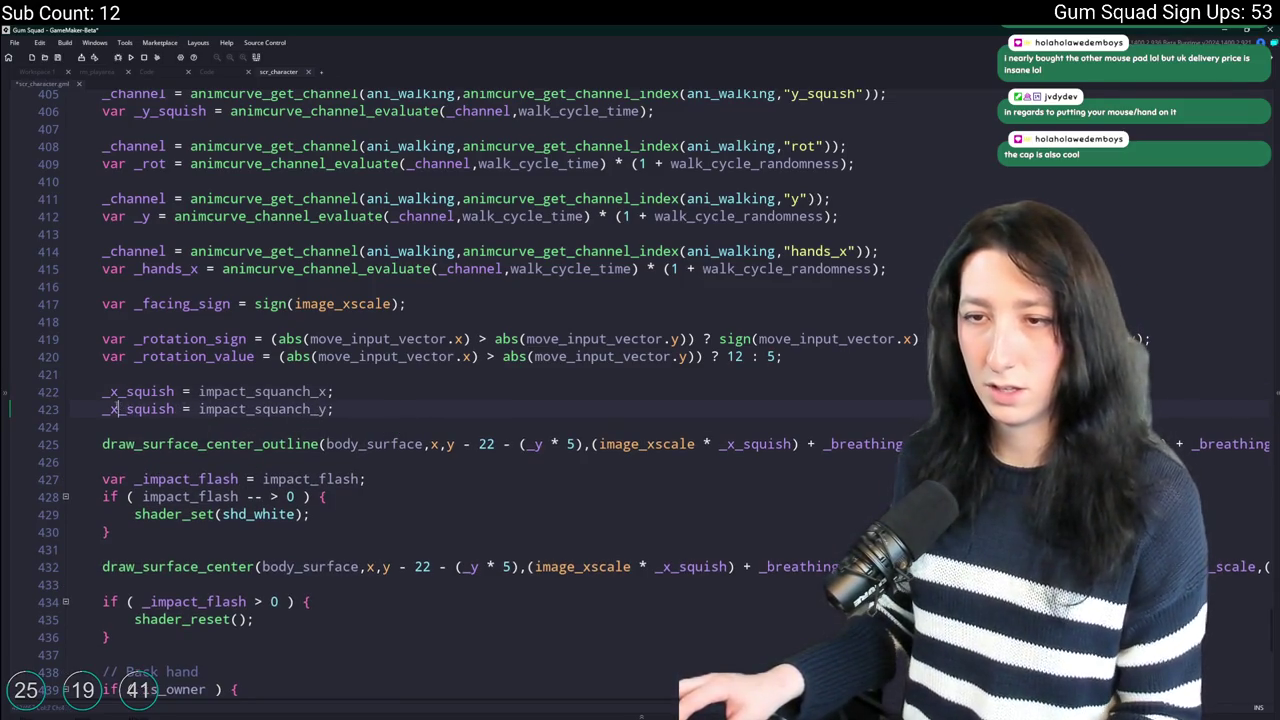
text(+)
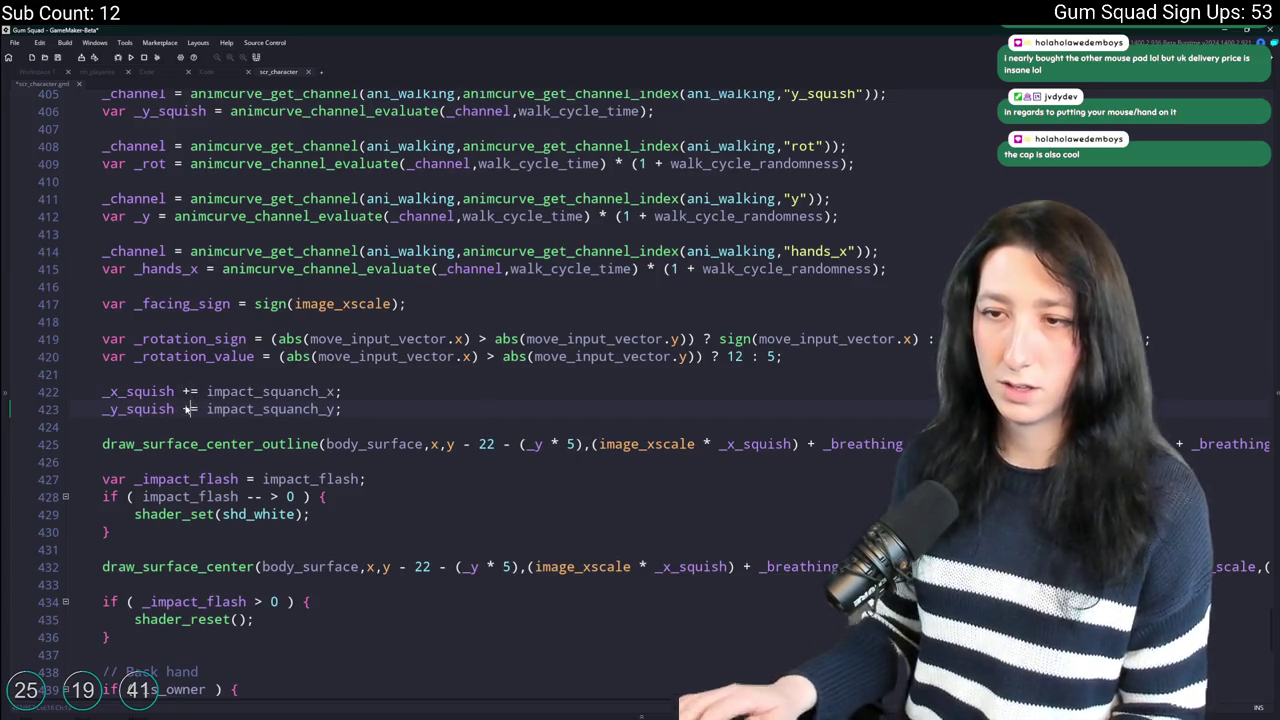
key(BackSpace)
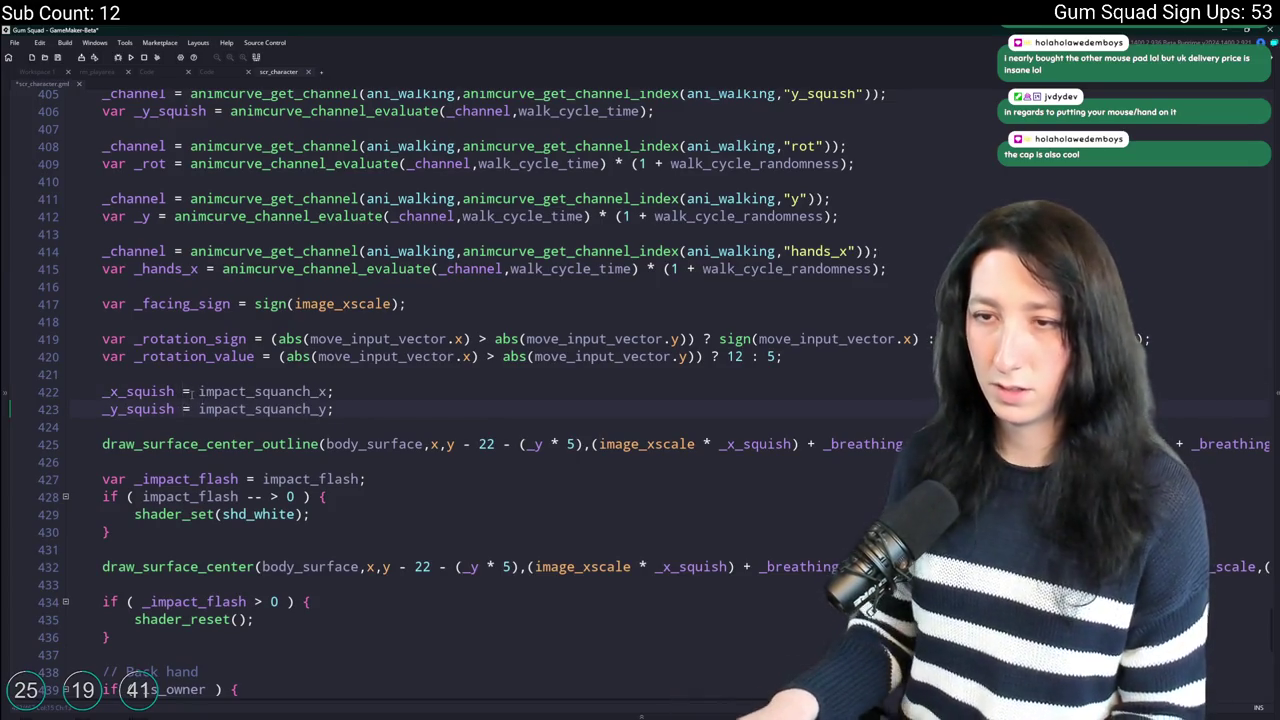
text(*)
double_click(224, 391)
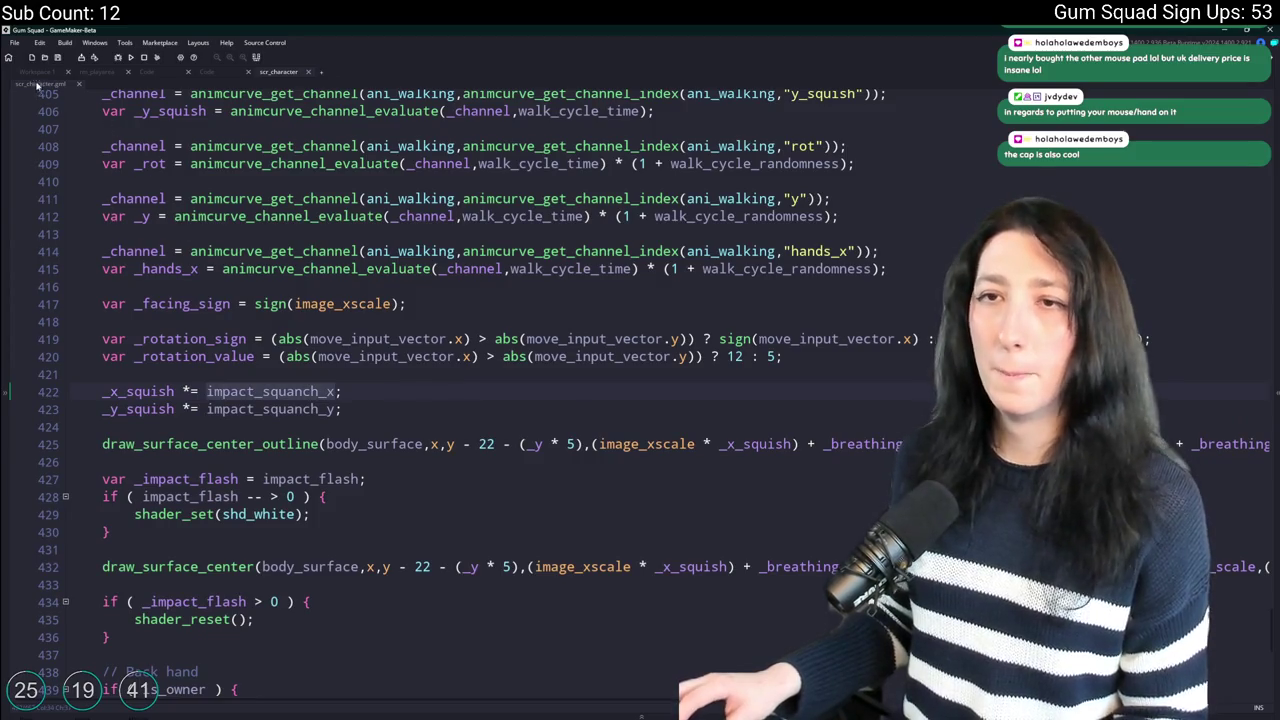
click(37, 73)
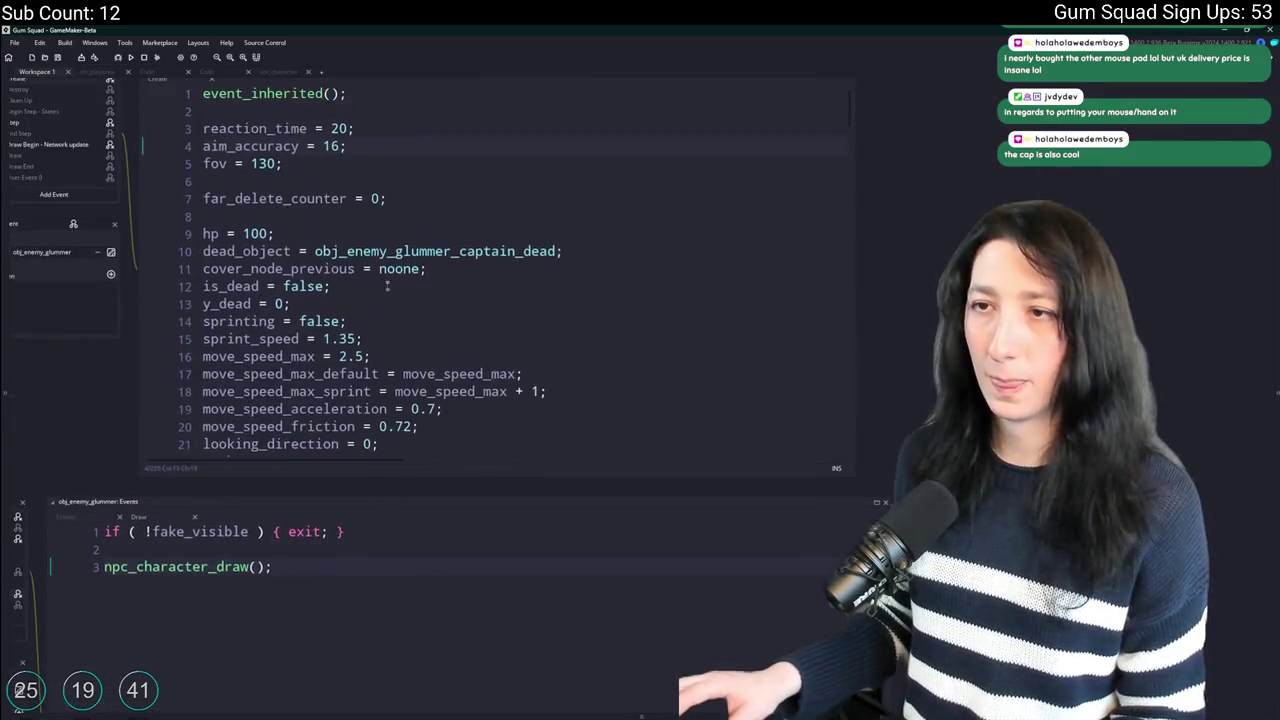
Search the project for impact_squanch_x and open obj_enemy's End Step, where it is eased.
click(214, 73)
click(168, 79)
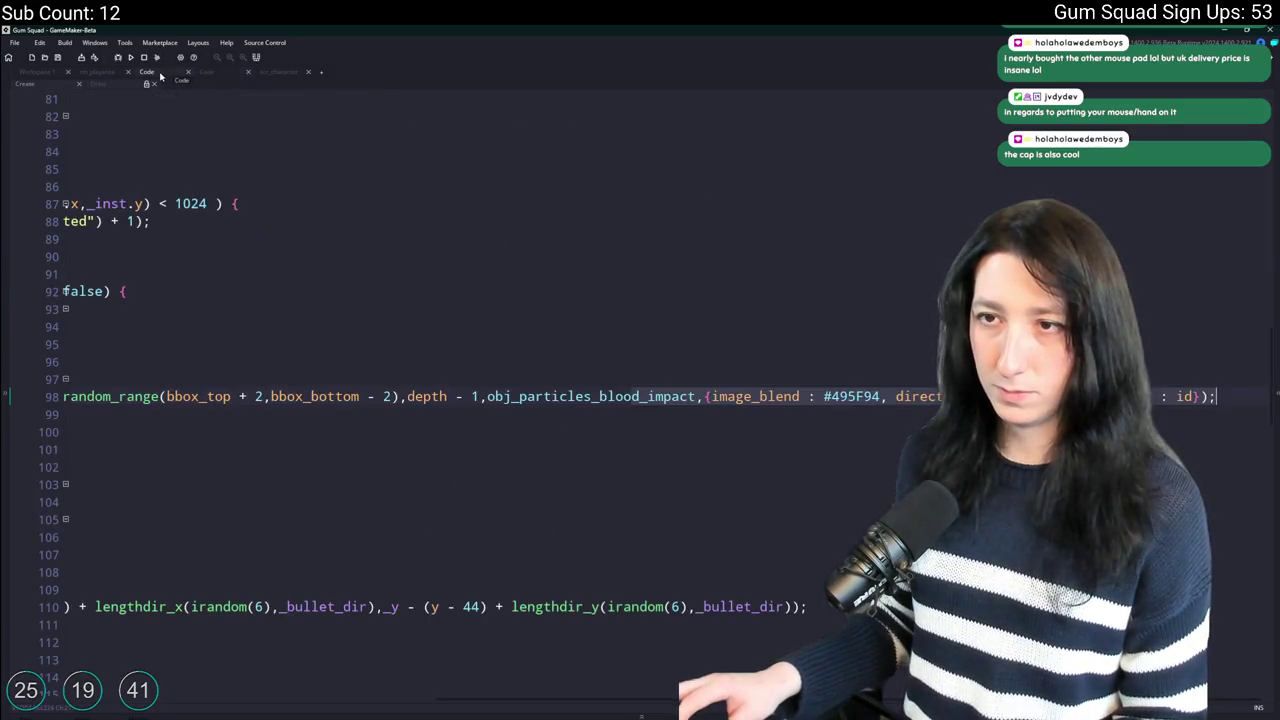
key(ctrl+f)
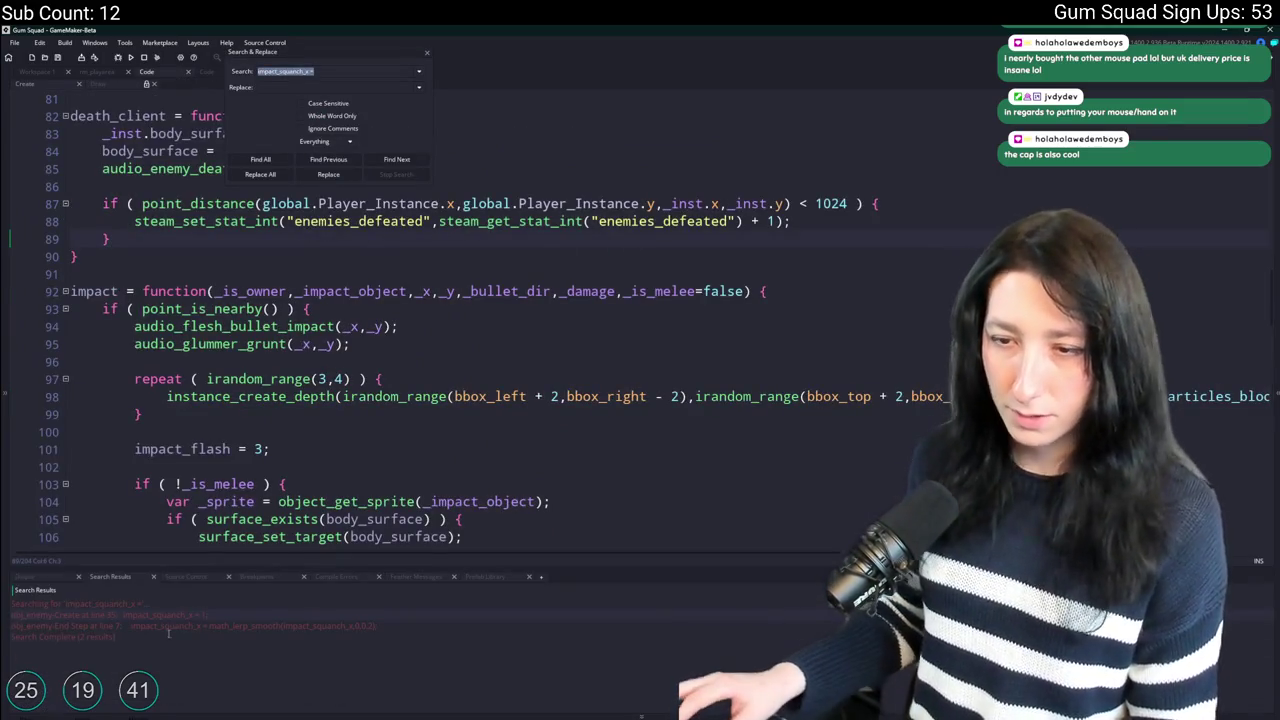
double_click(197, 623)
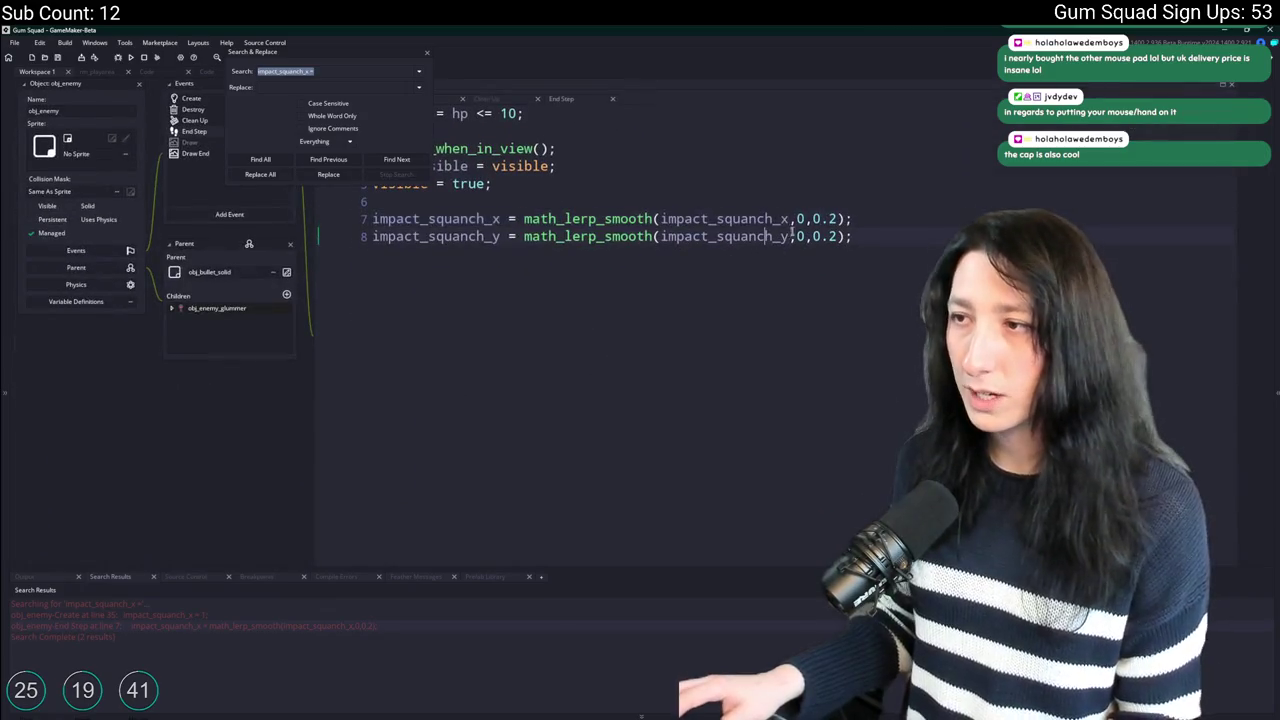
Close the search box and review obj_enemy's Create code for the impact_squanch variables.
click(426, 54)
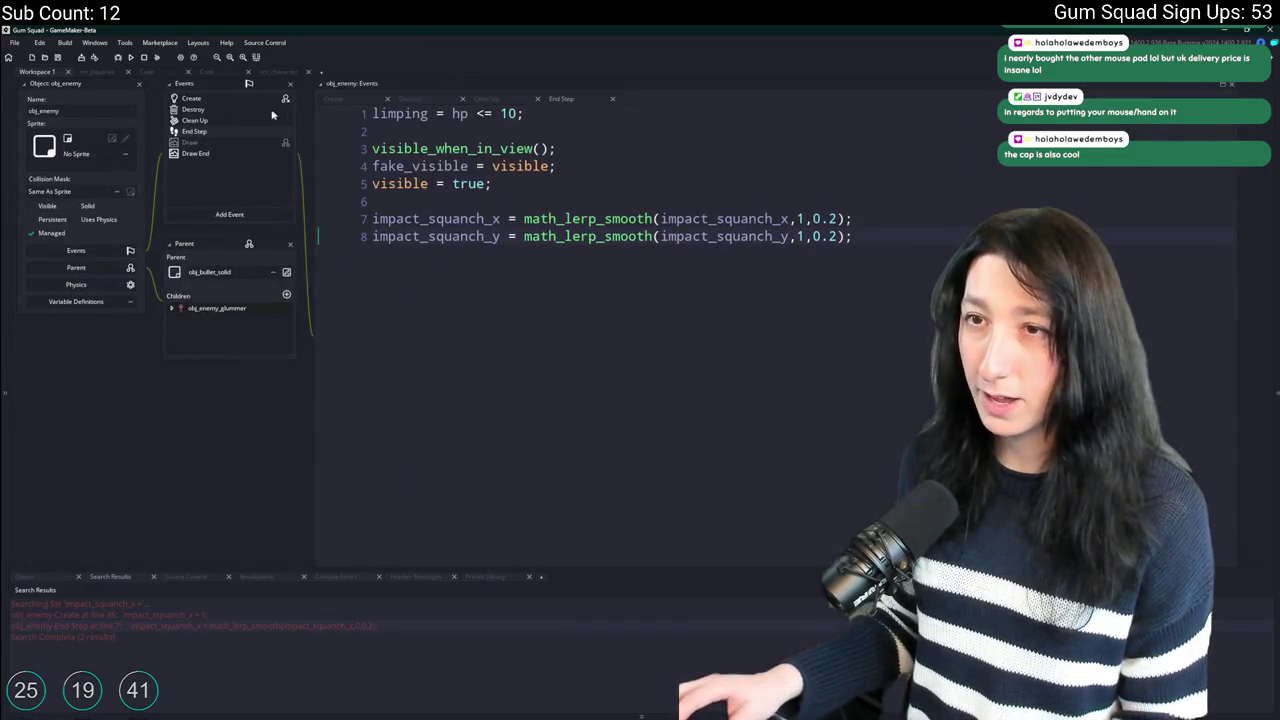
click(250, 103)
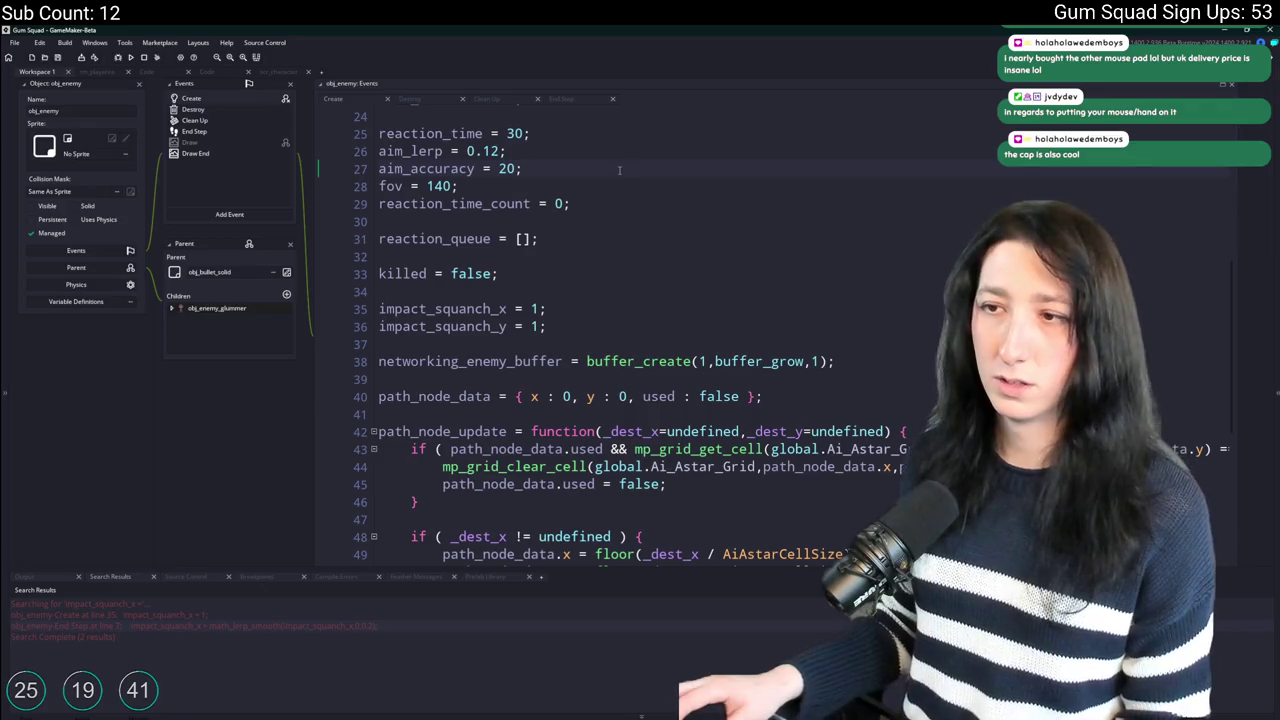
scroll(574, 277, up, 1)
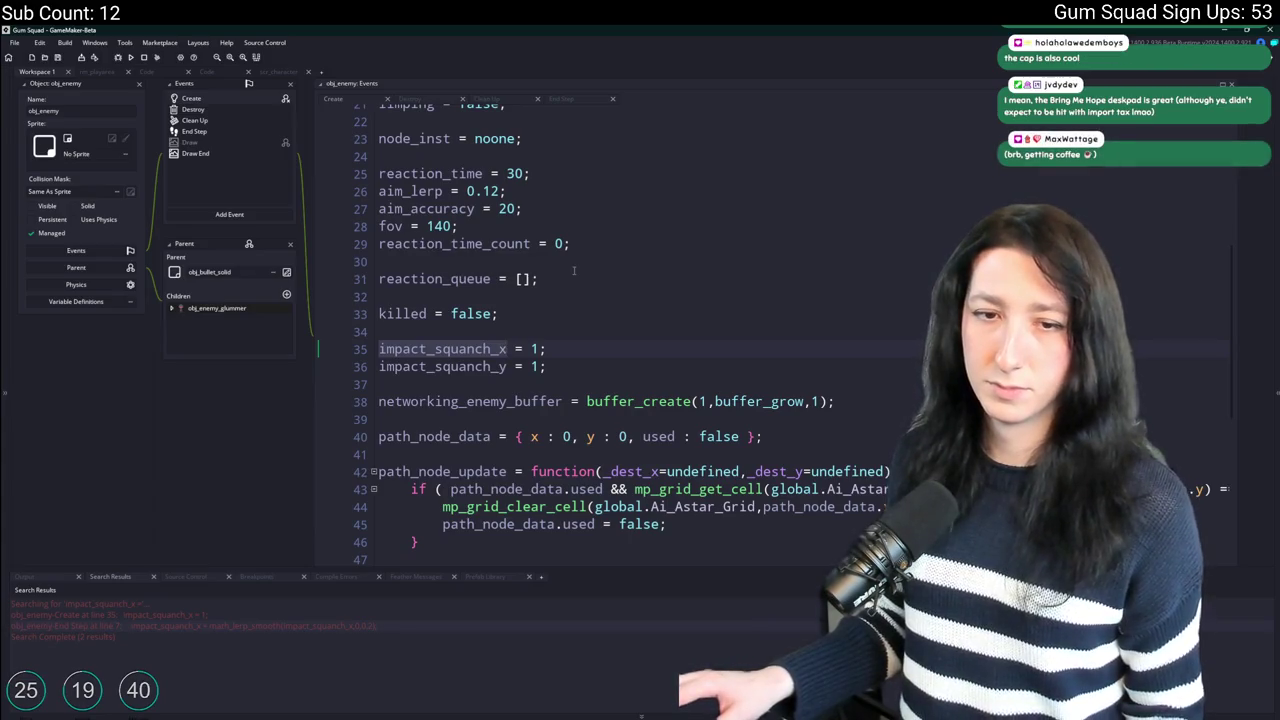
scroll(559, 222, up, 10)
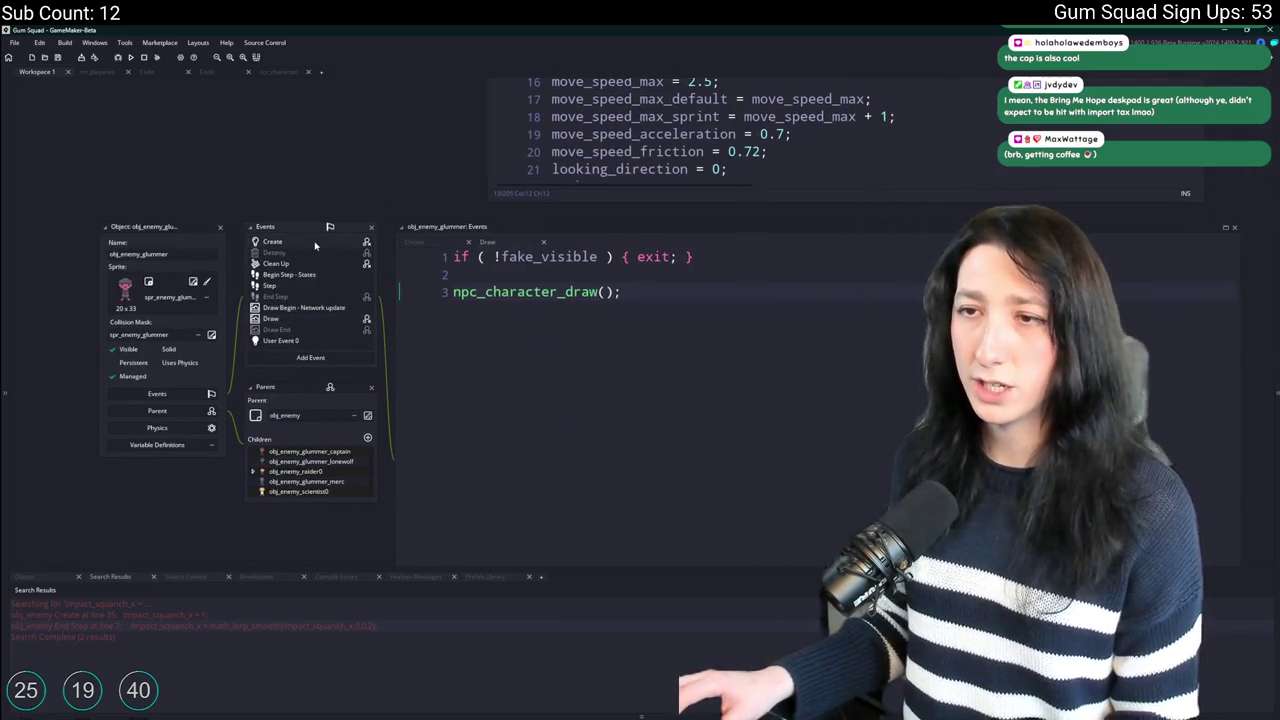
Find the impact function in obj_enemy_glummer's Create code and enlarge the code editor.
click(315, 245)
key(ctrl+f)
text(impact)
key(Return)
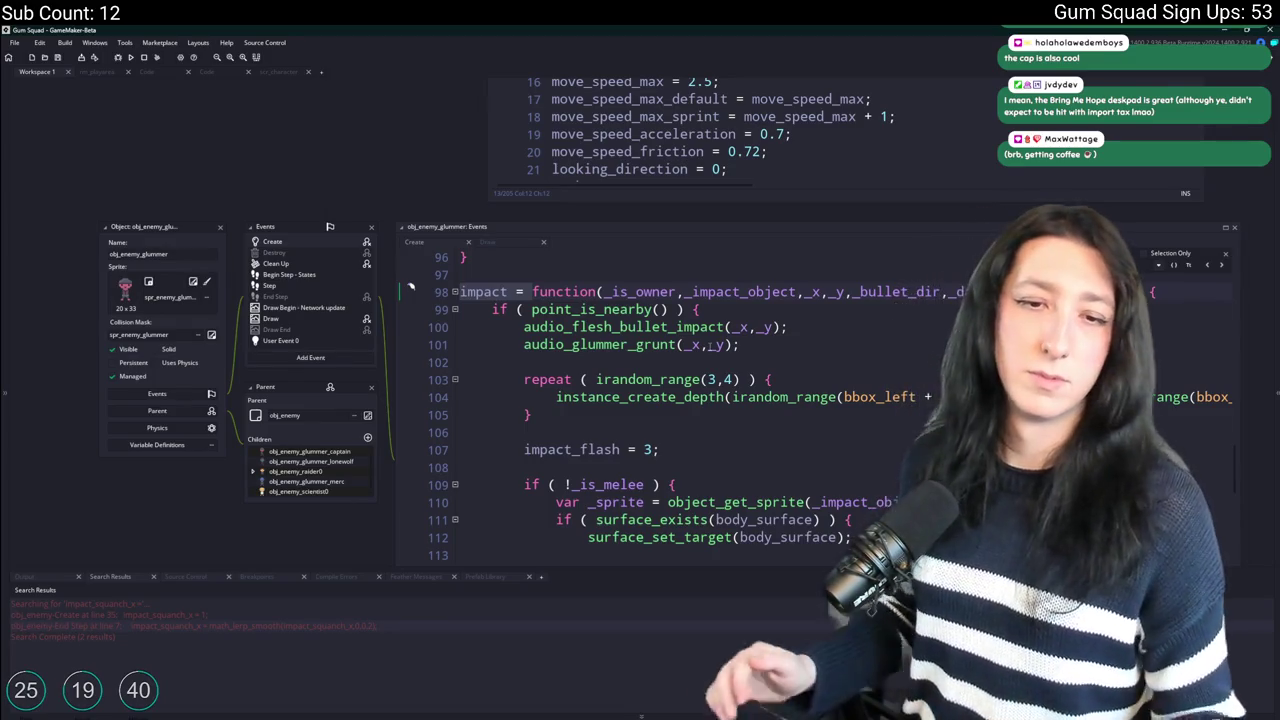
drag(1240, 256, 957, 223)
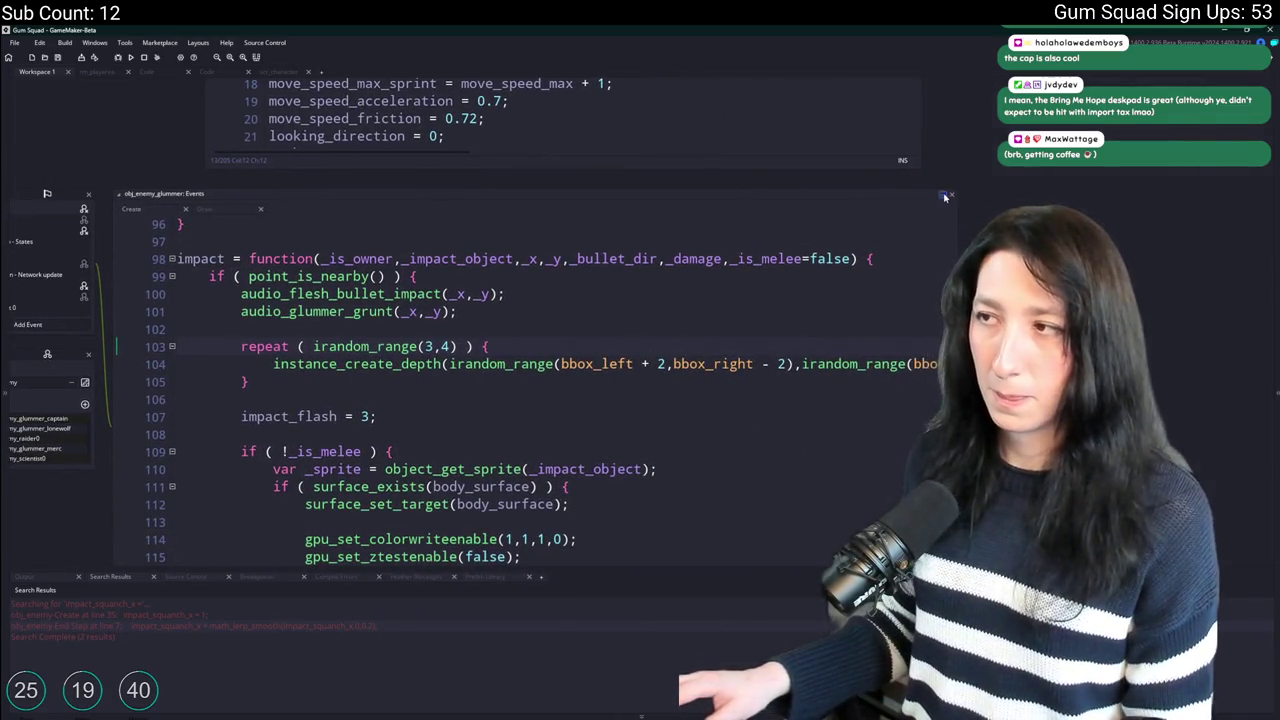
click(945, 197)
scroll(588, 141, down, 1)
scroll(481, 285, up, 2)
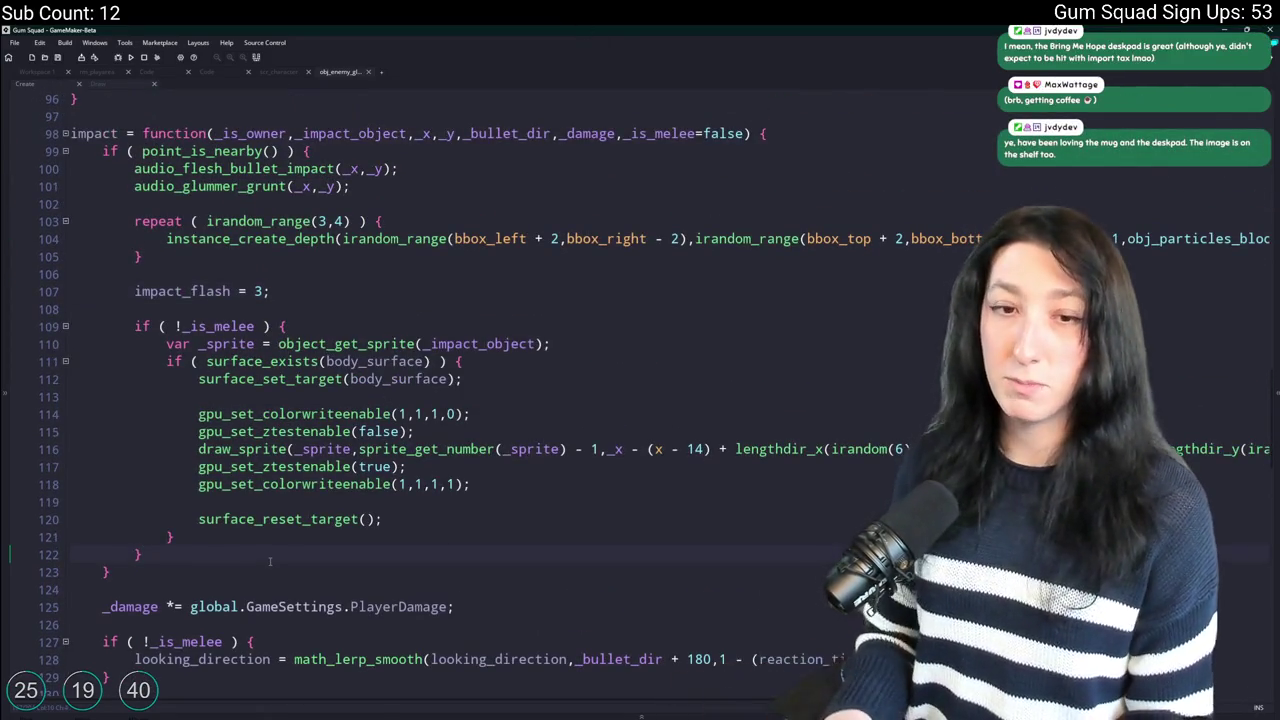
Add impact_squanch_x and impact_squanch_y = random_range(0.8,1.2); below the surface block, then run the game.
key(Return)
key(Return)
text(impact_squanch_x = image_)
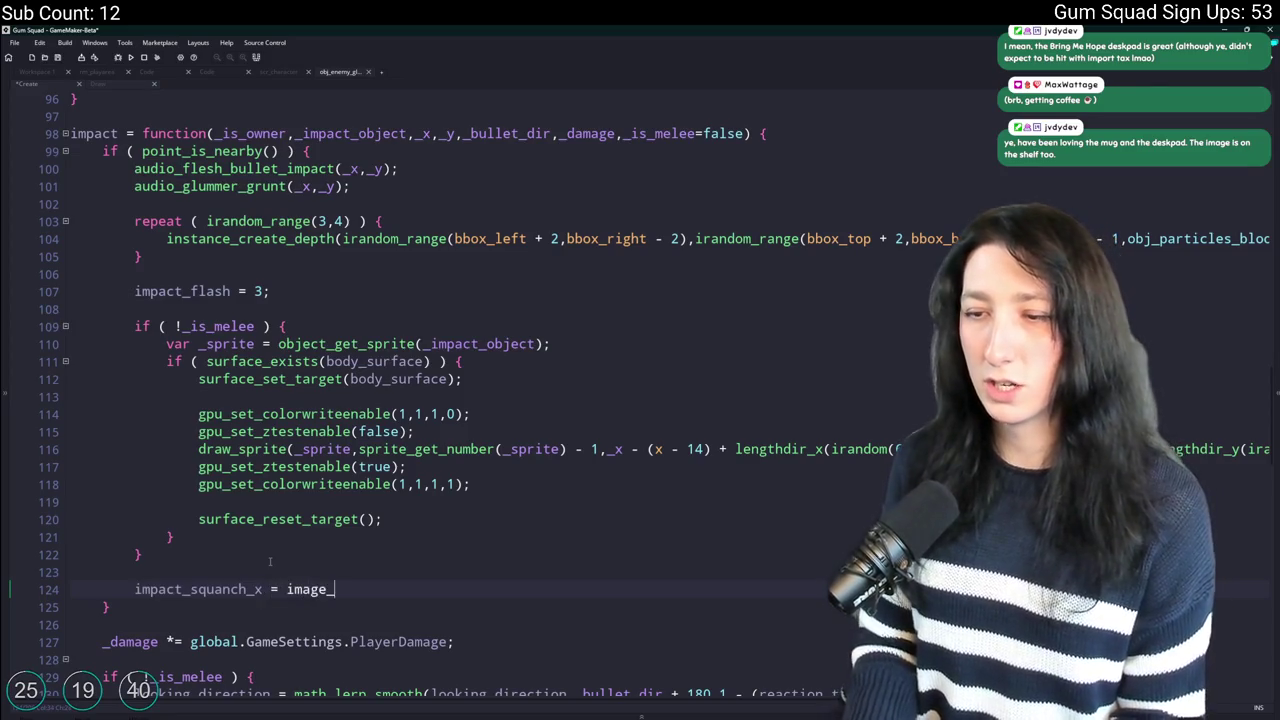
key(BackSpace)
key(BackSpace)
key(BackSpace)
text(random_range(0.8,1.2))
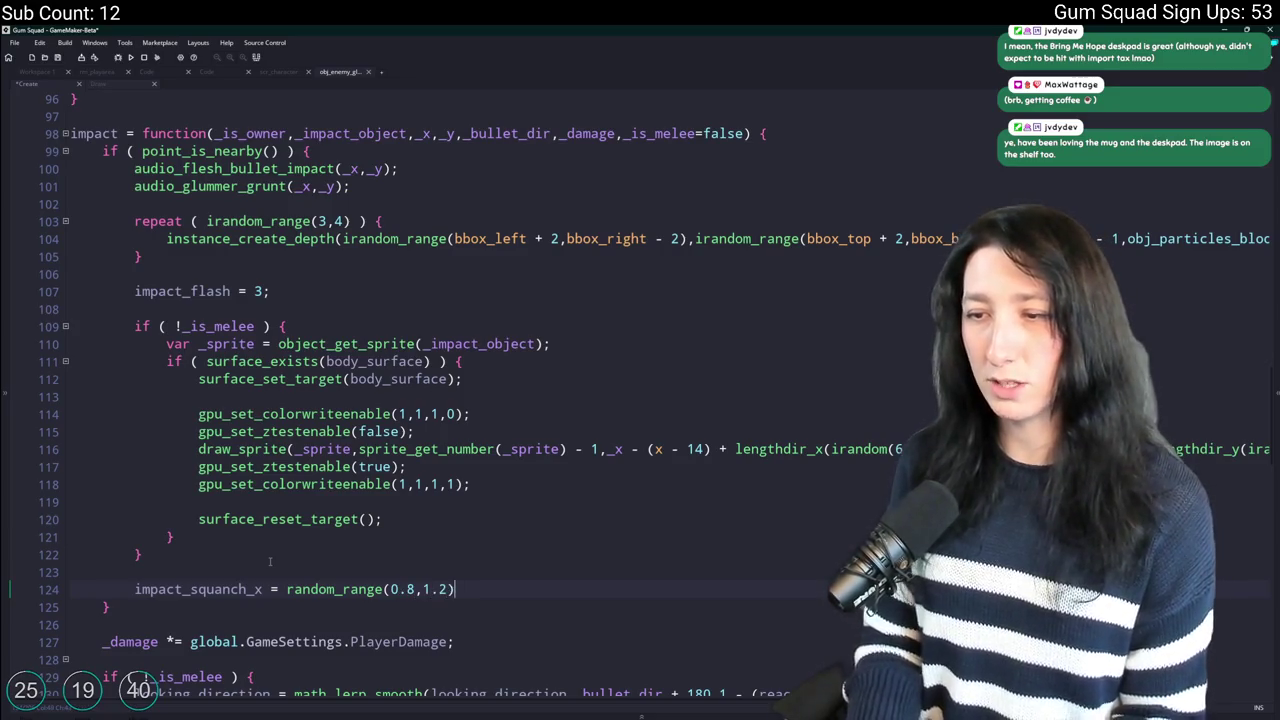
text(;)
key(ctrl+d)
click(256, 607)
key(BackSpace)
text(y = random_range(0.8,1.2);)
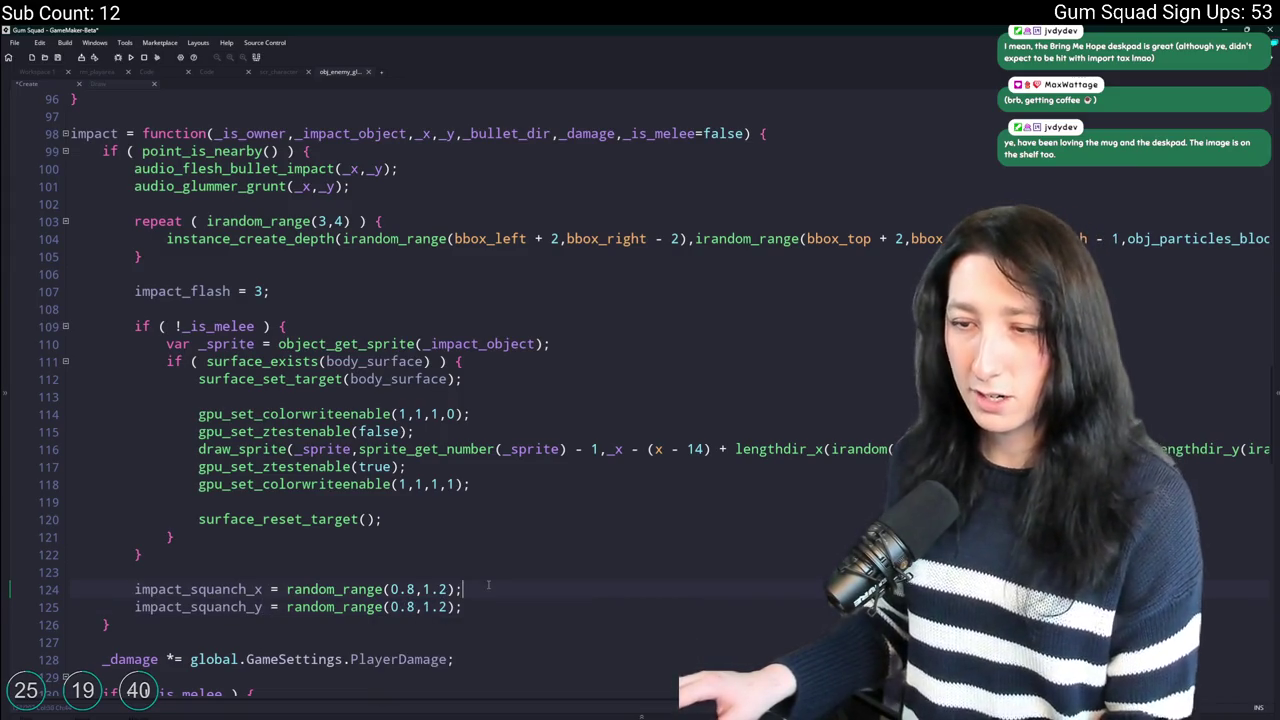
key(F5)
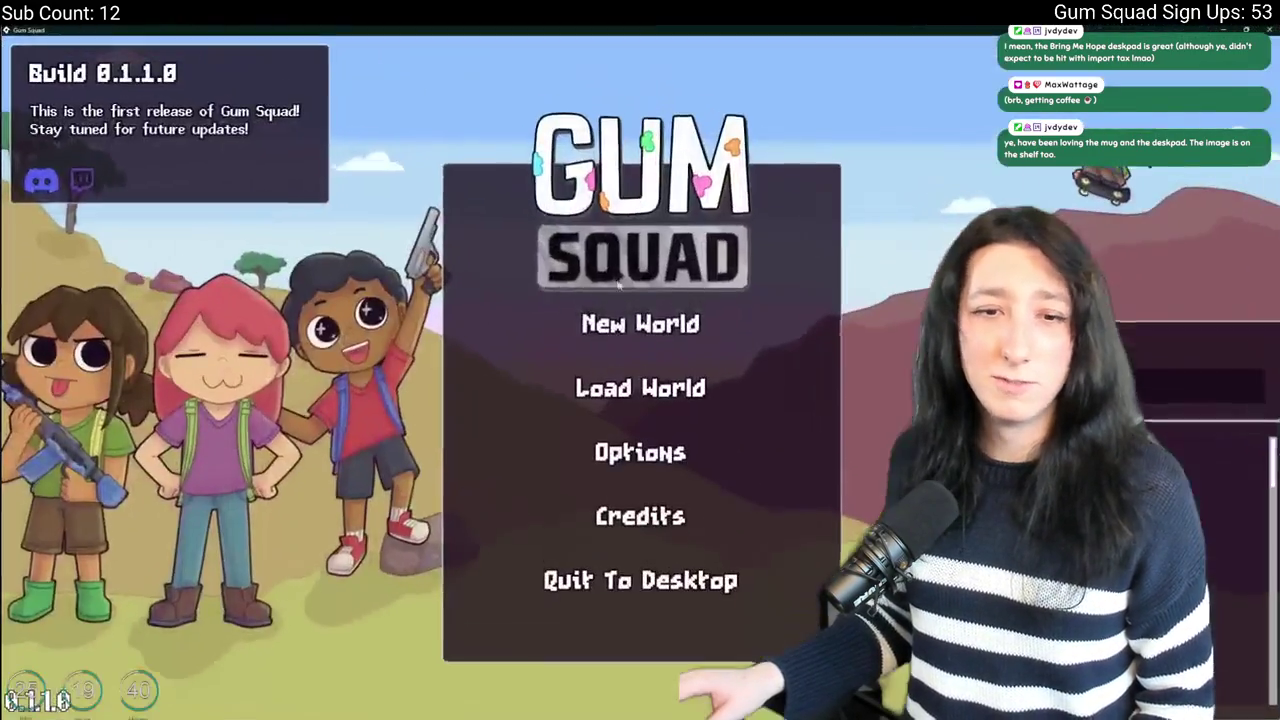
Create and join a new world, then equip the gun from the inventory.
click(660, 322)
click(636, 530)
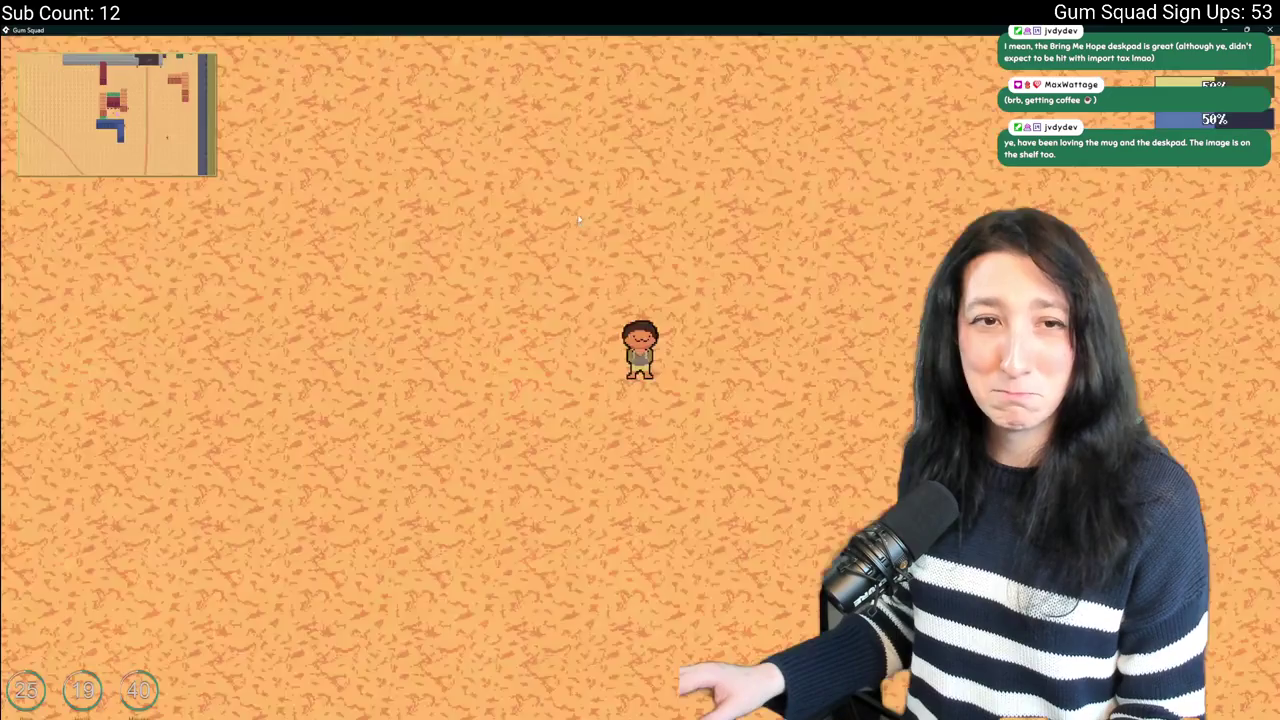
key(Tab)
click(229, 434)
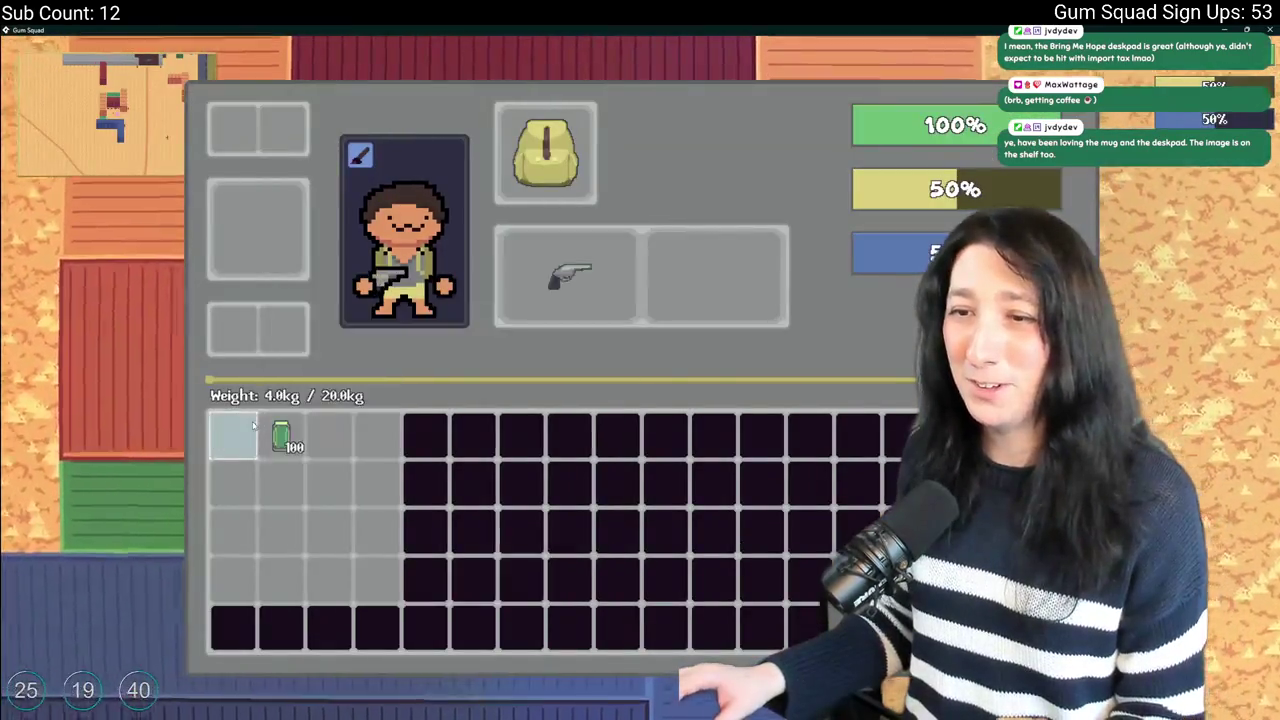
key(Tab)
Walk to the enemies and shoot several to check their hit squash, then quit the game.
key(d)
key(w)
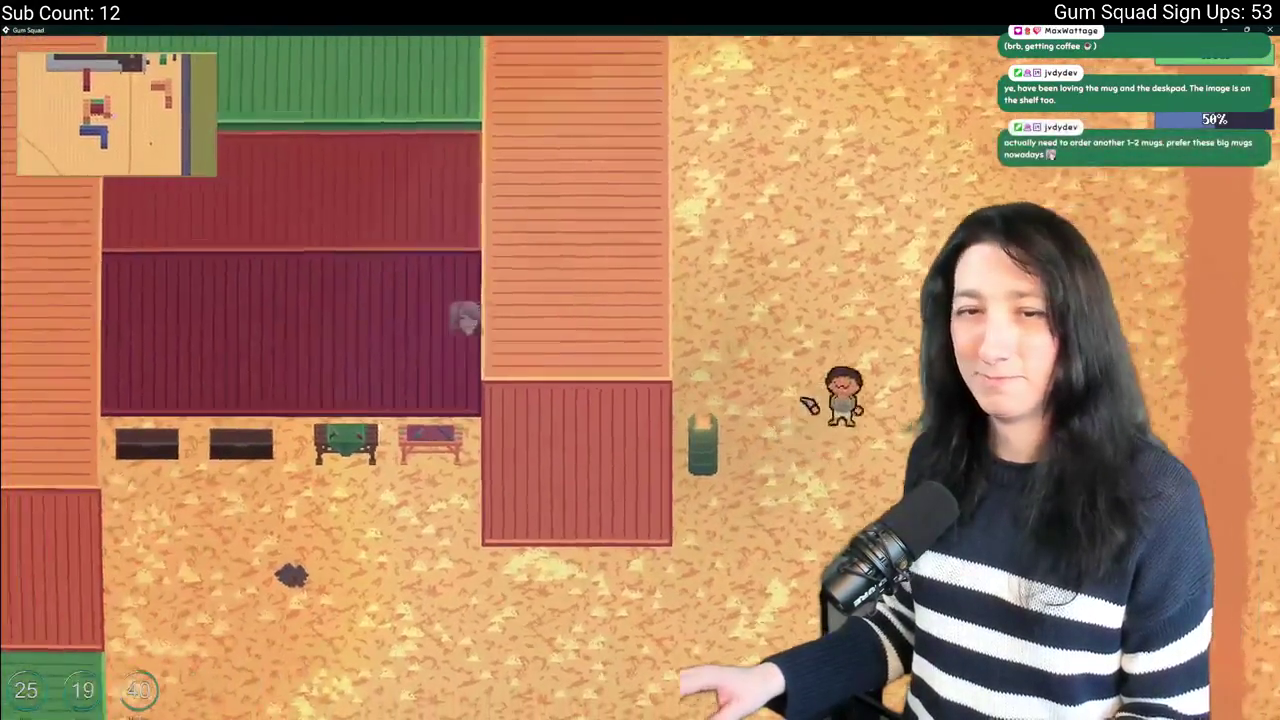
key(w)
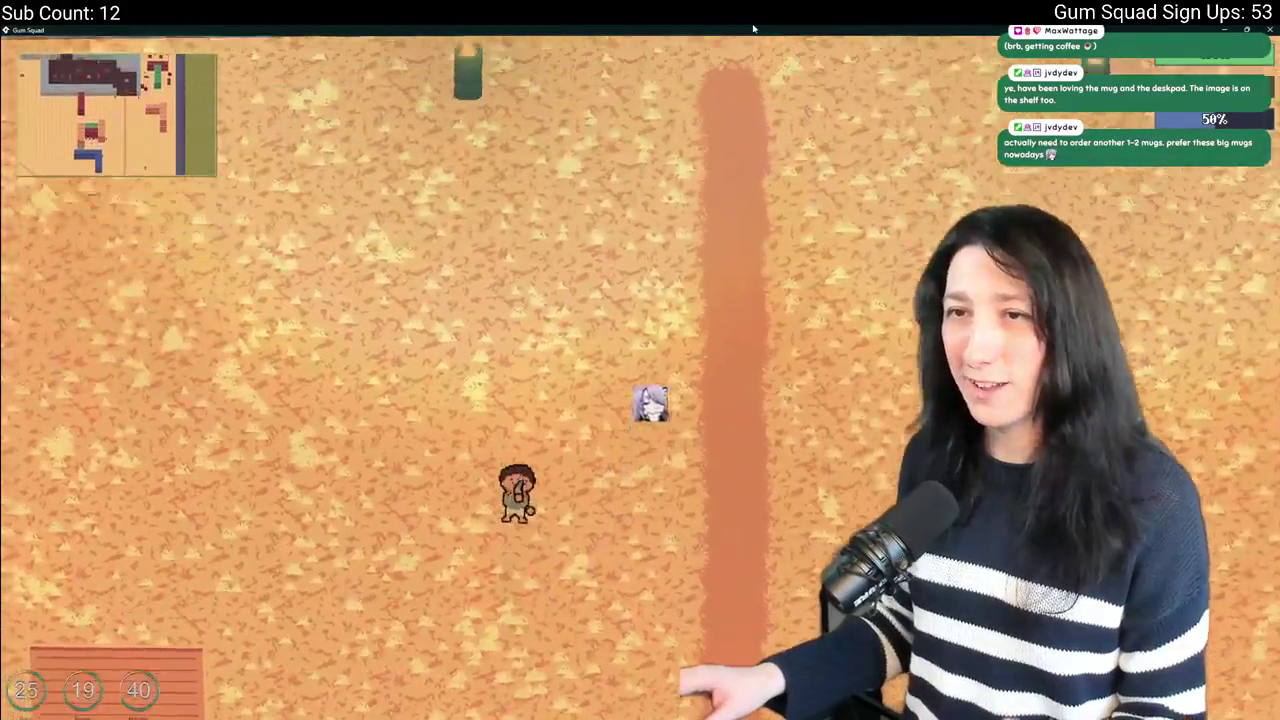
key(d)
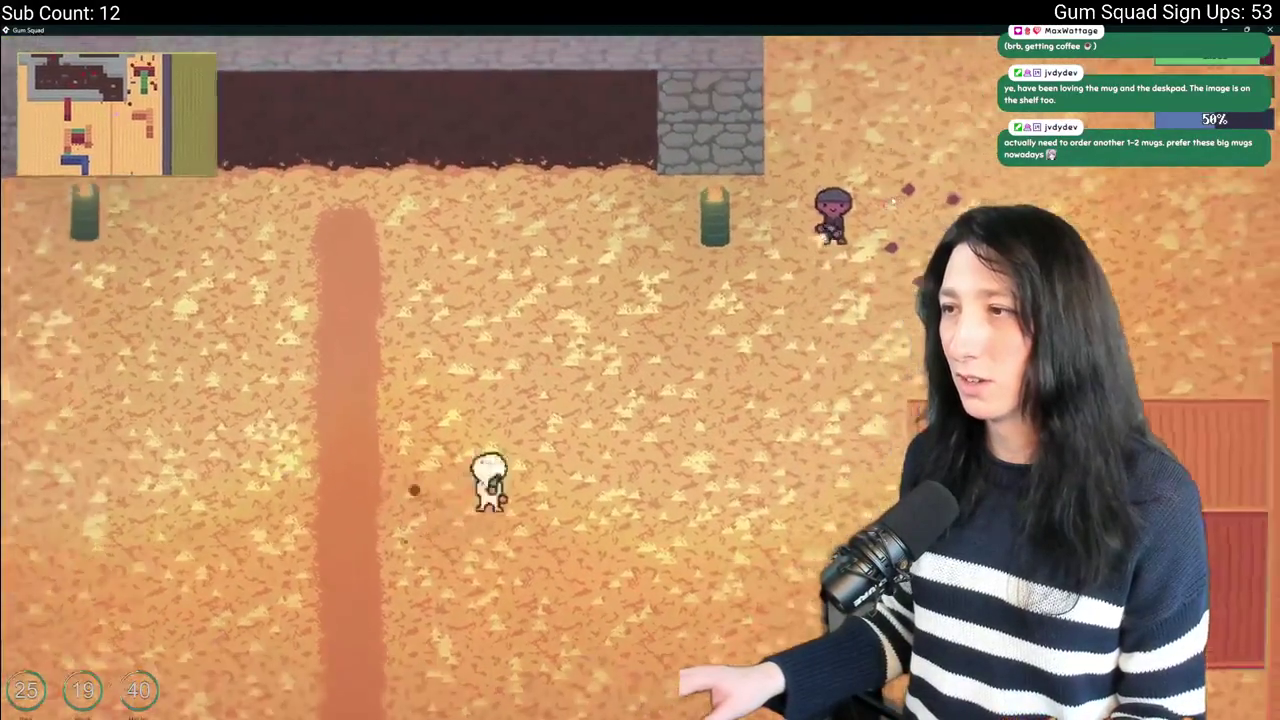
click(884, 195)
key(d)
key(s)
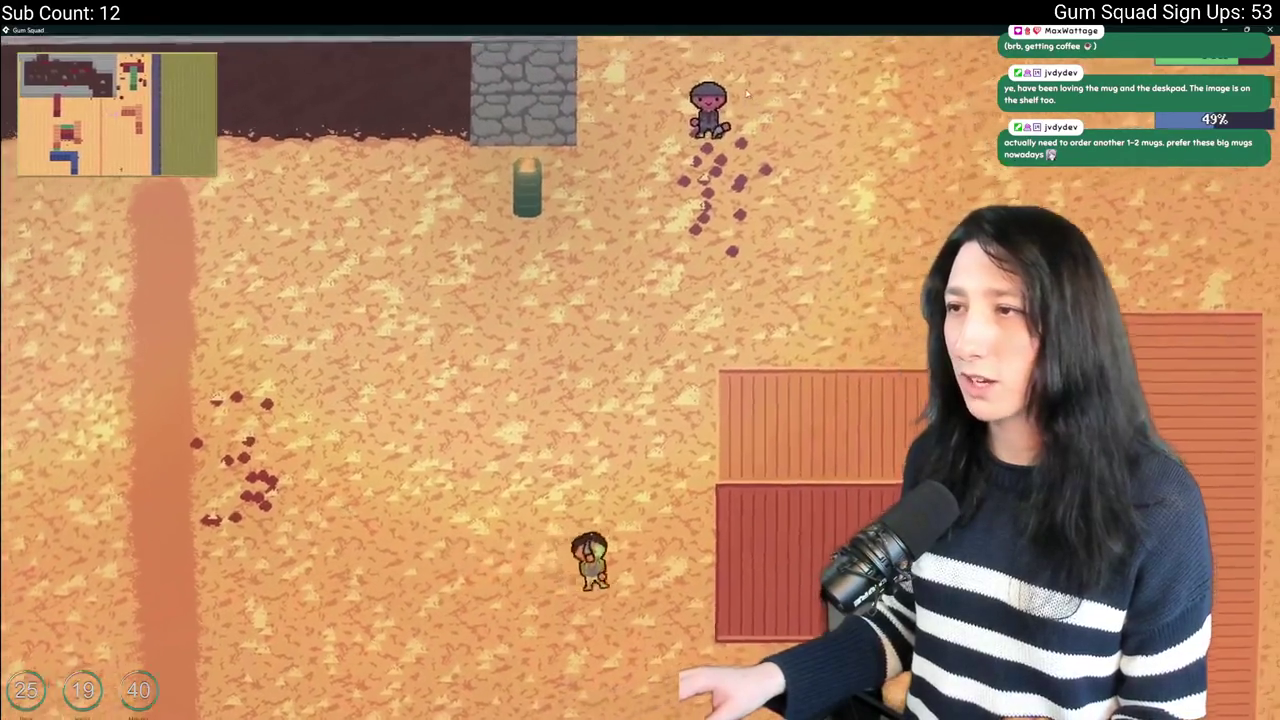
click(706, 93)
key(w)
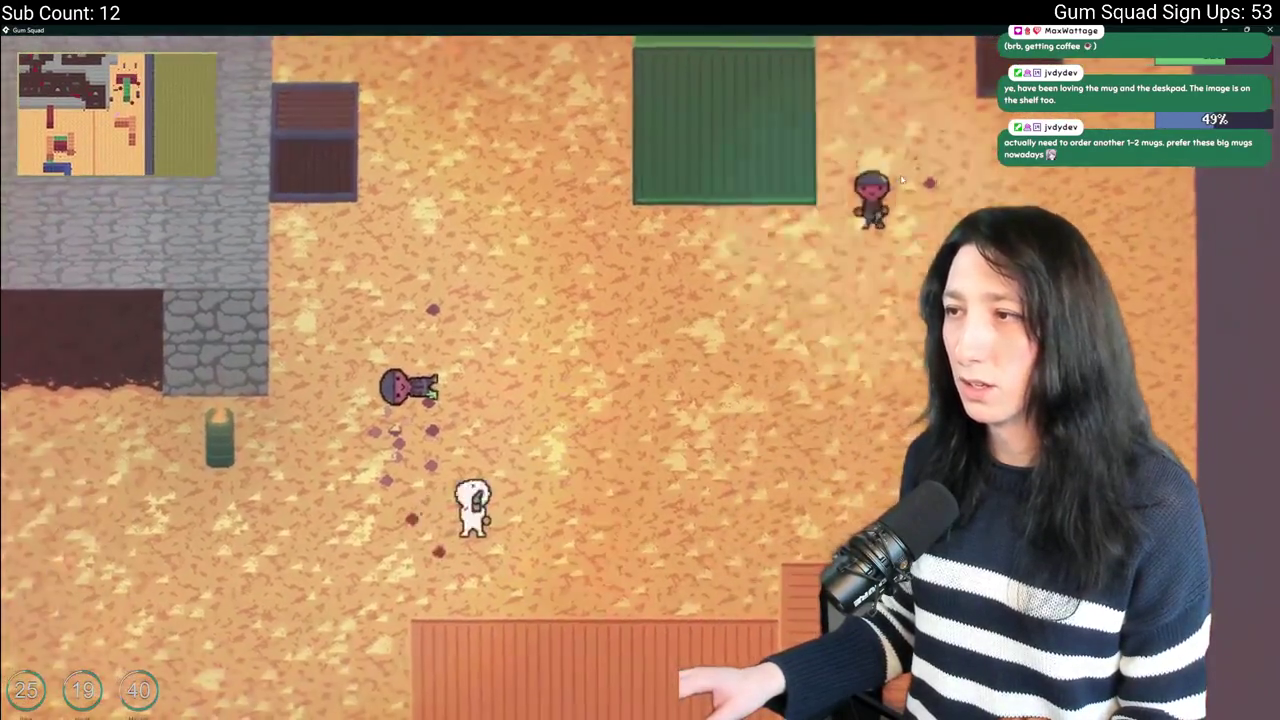
click(902, 180)
key(s)
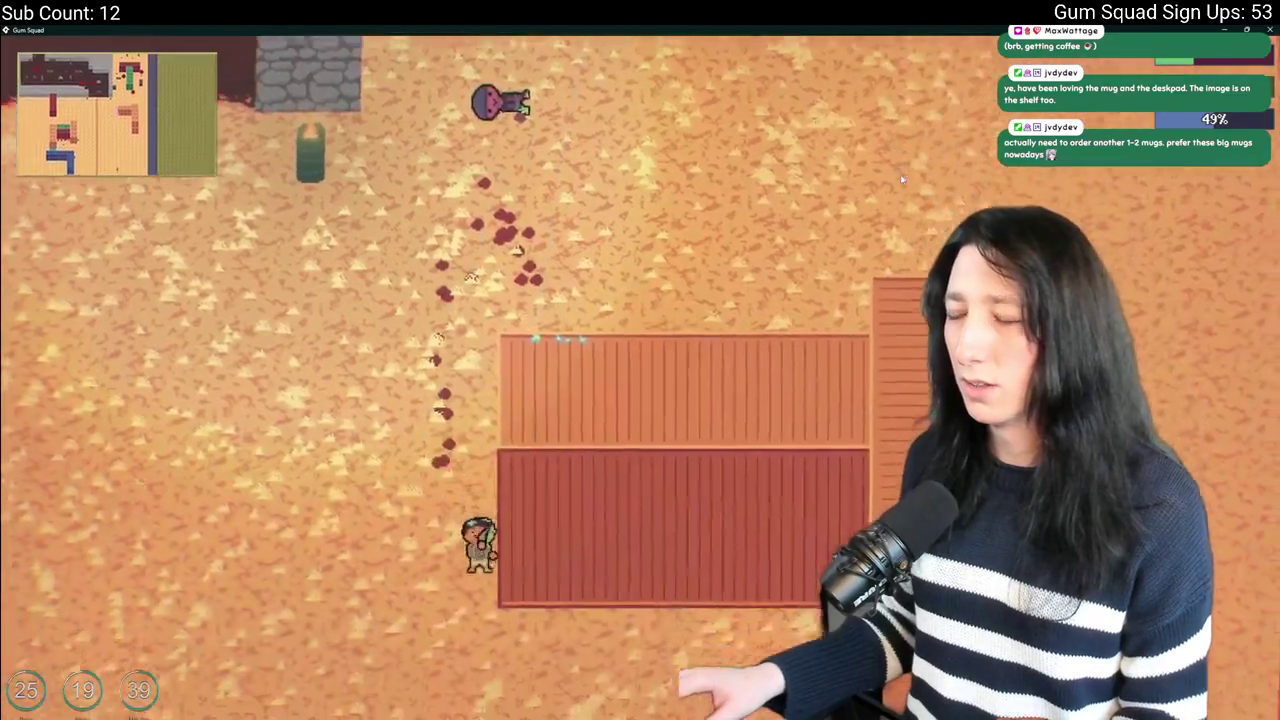
key(Escape)
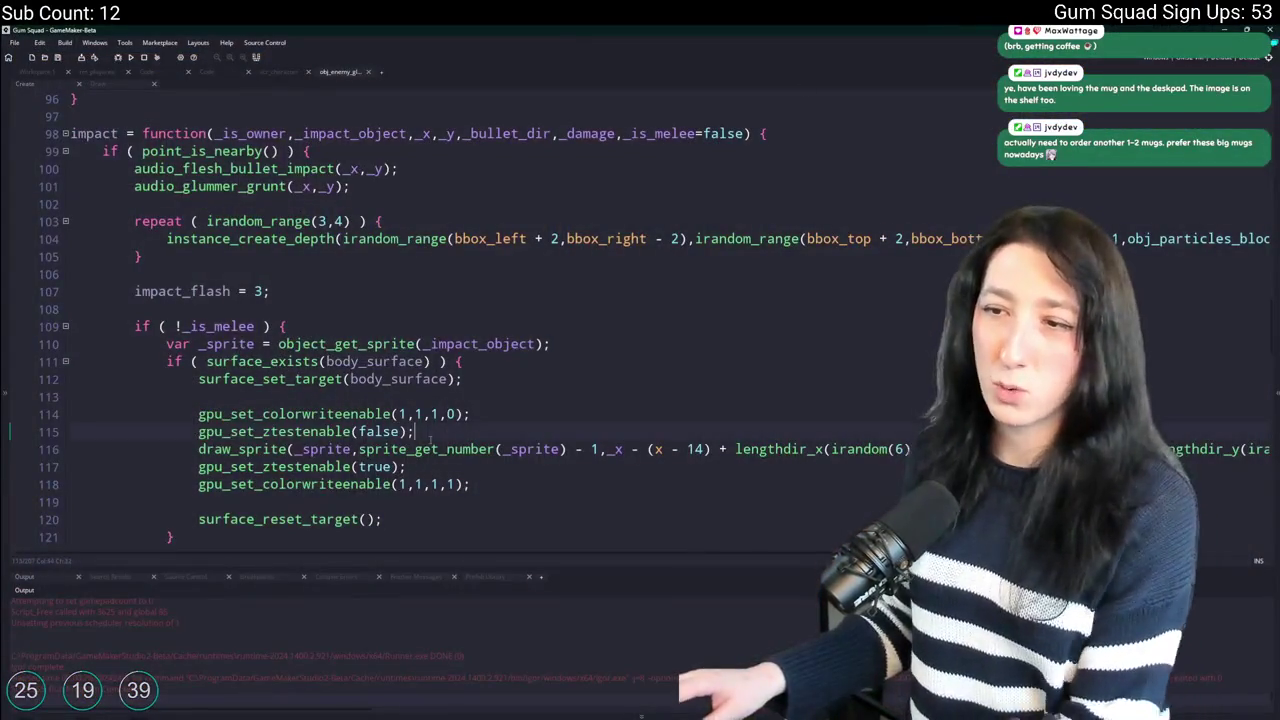
Change both impact squanch ranges to random_range(0.7,1.4) and rebuild the game.
scroll(330, 205, up, 1)
text(w)
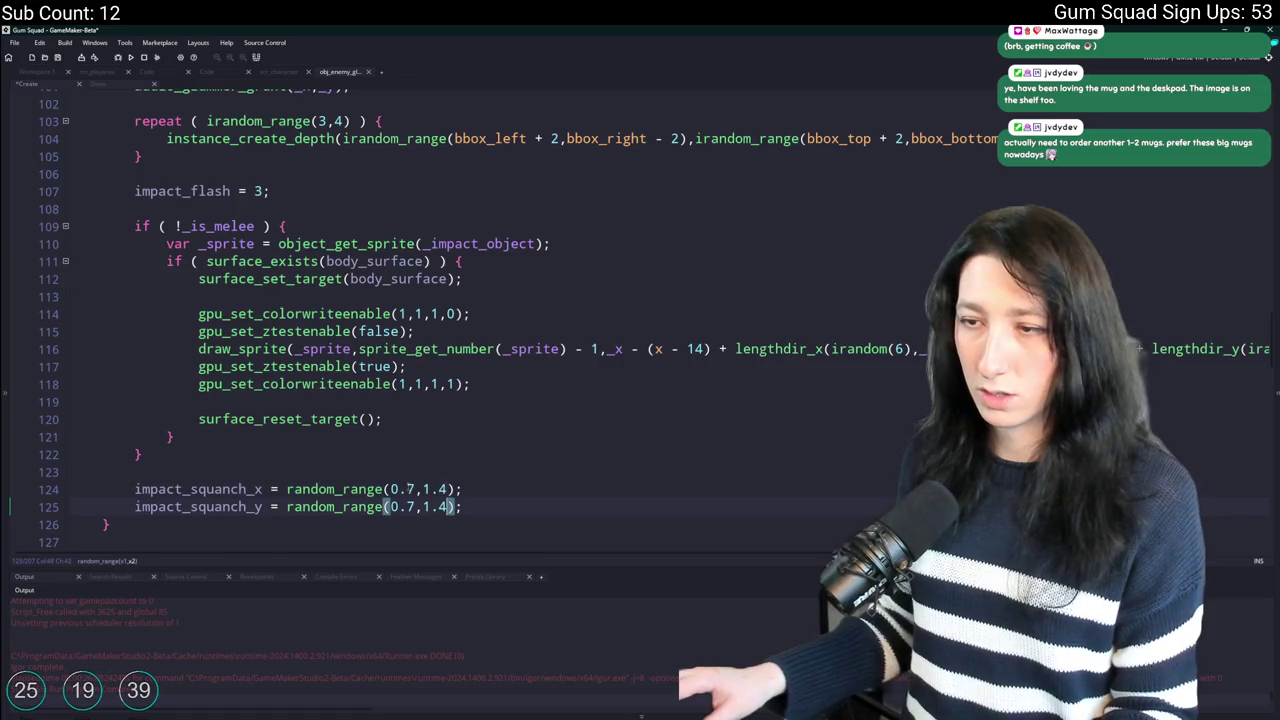
key(F5)
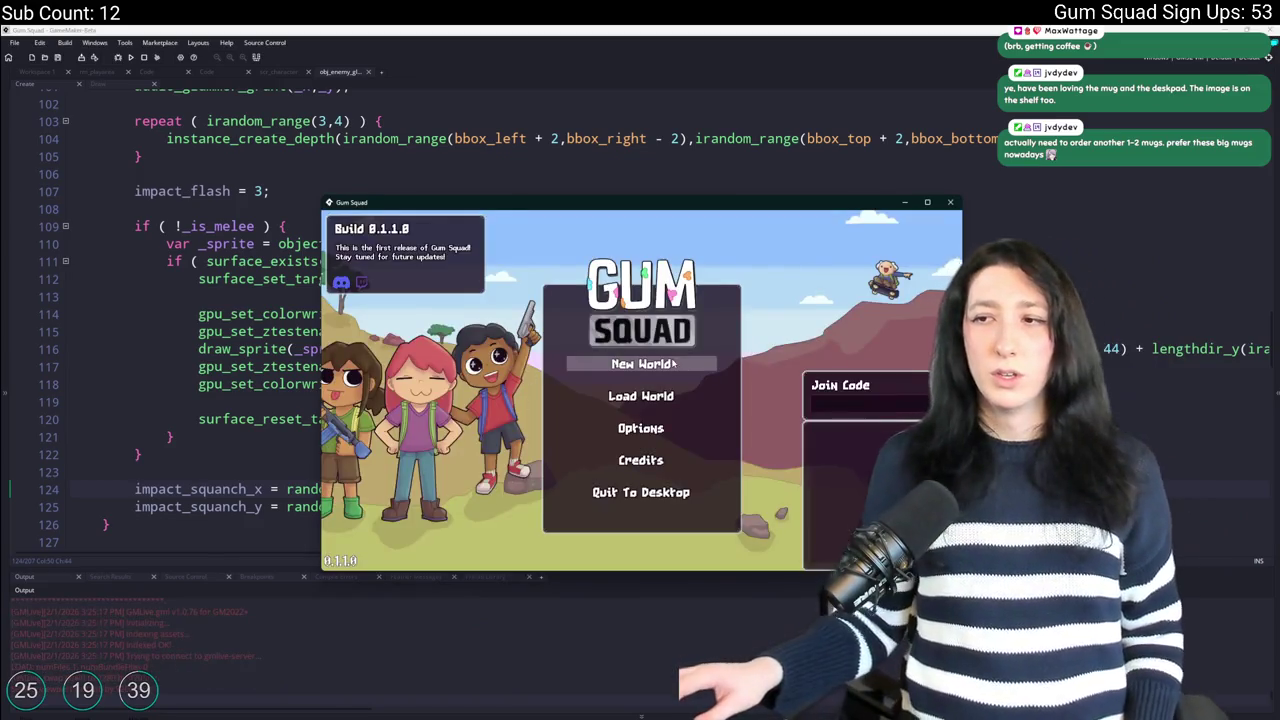
Create and connect to a new world and check the inventory.
click(640, 364)
click(668, 466)
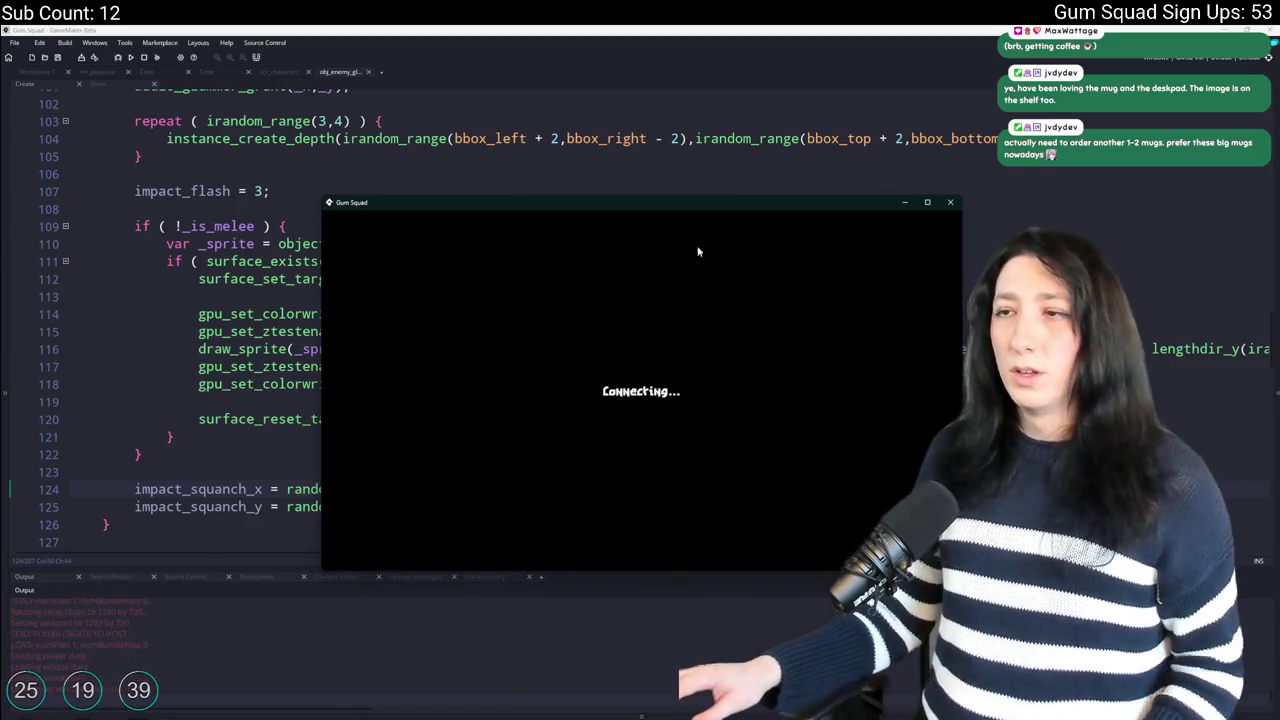
key(Tab)
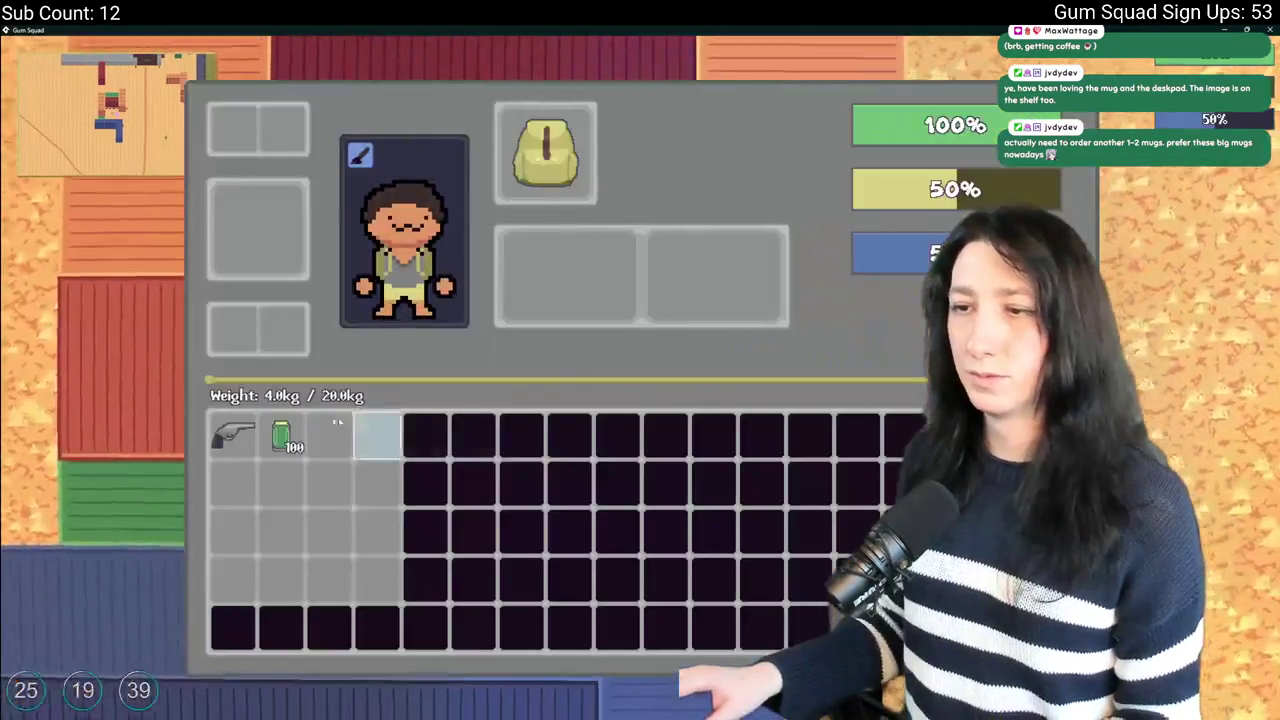
key(Tab)
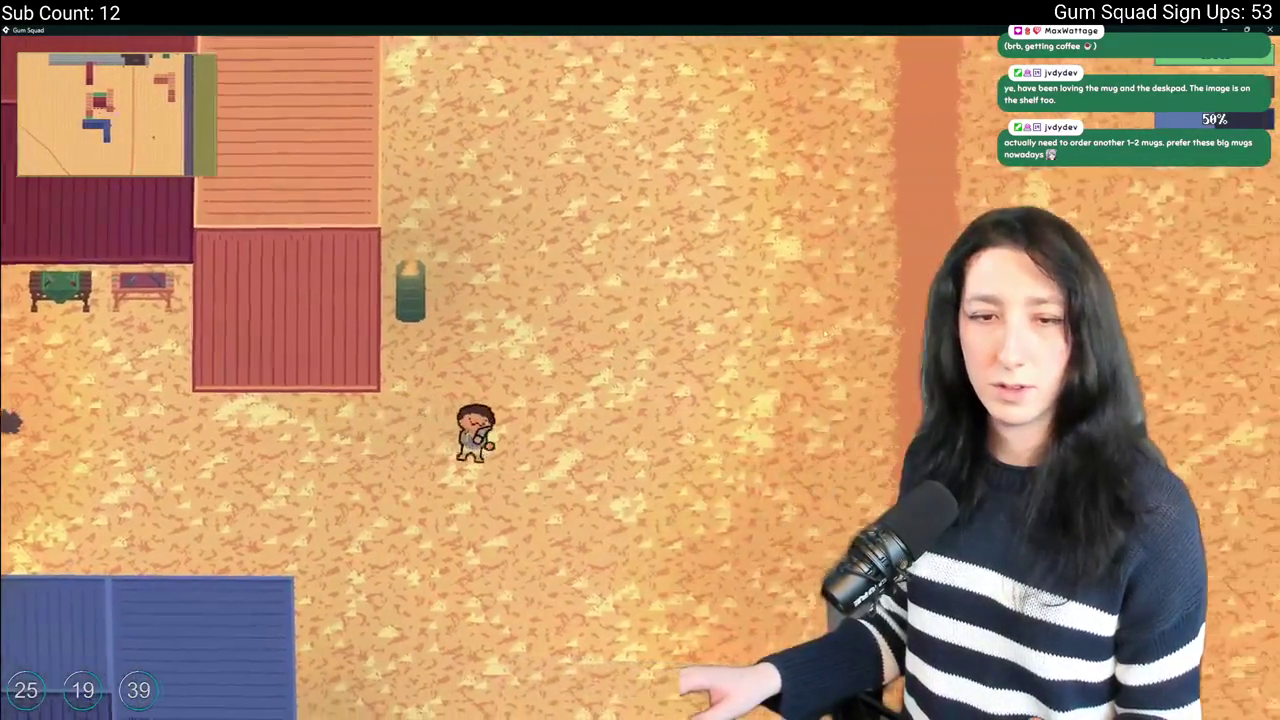
Walk up to the enemies near the red buildings and shoot them to watch the hit squash.
key(d)
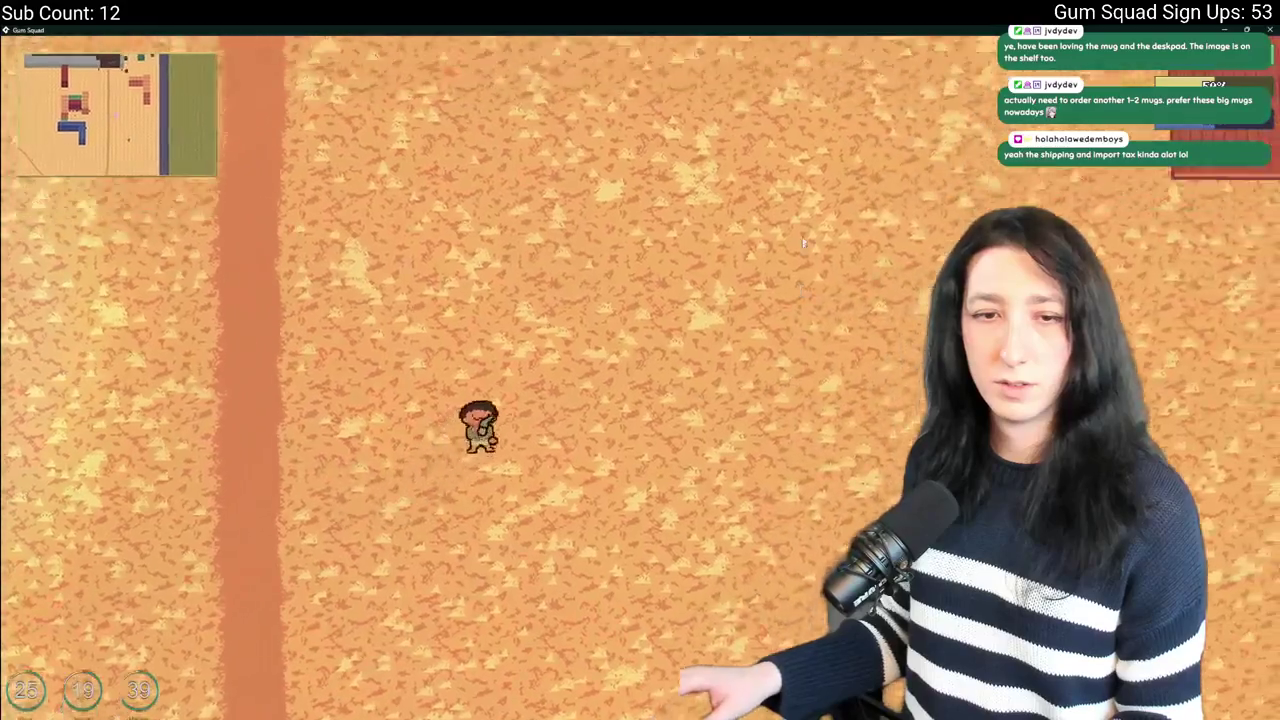
key(w)
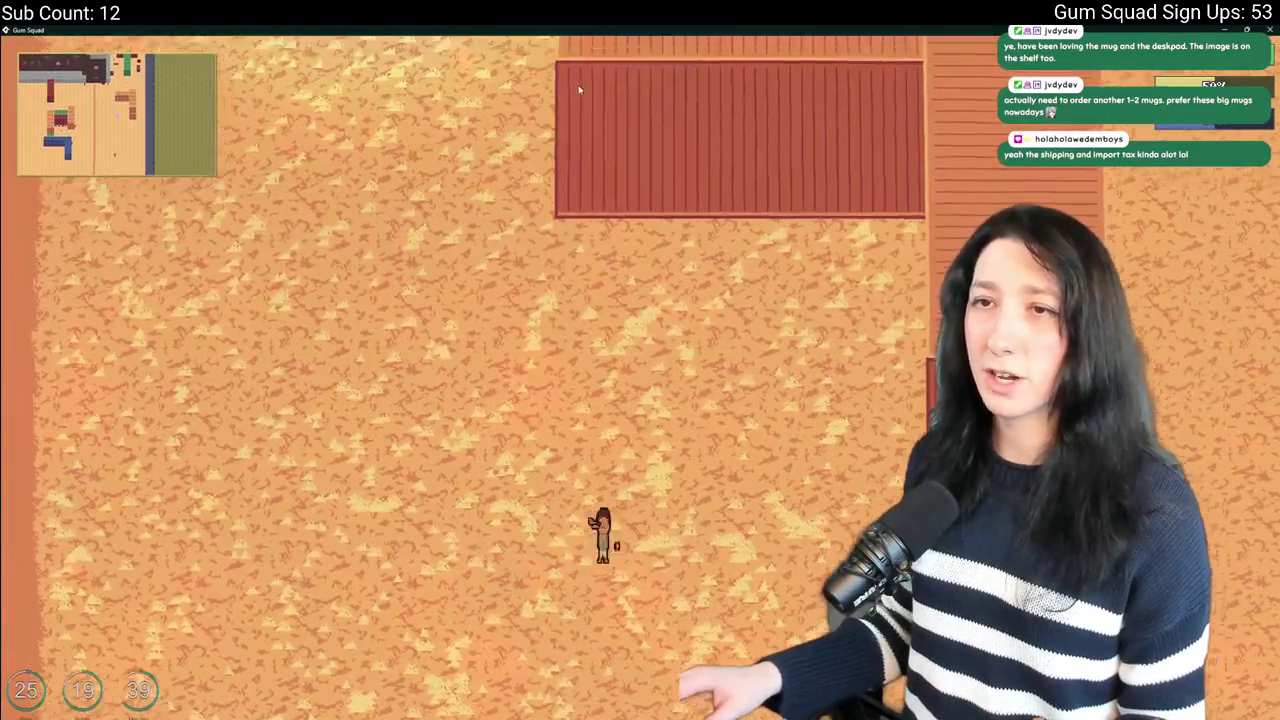
key(w)
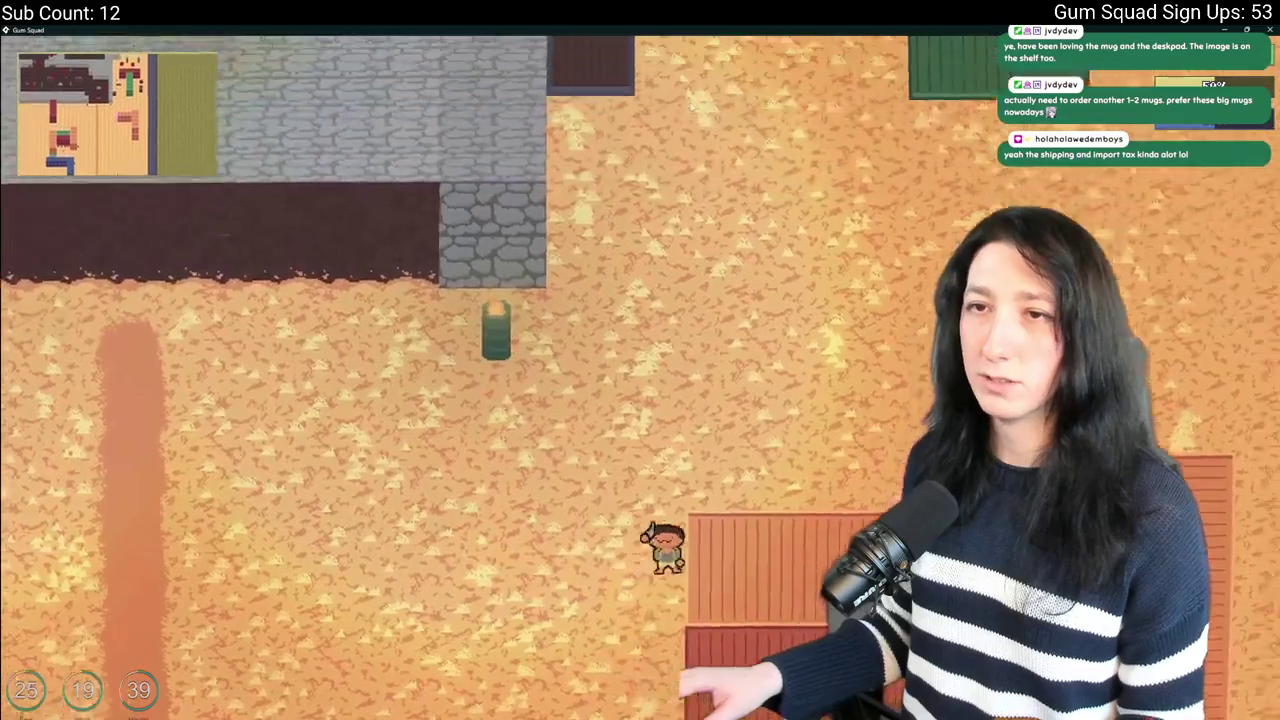
key(d)
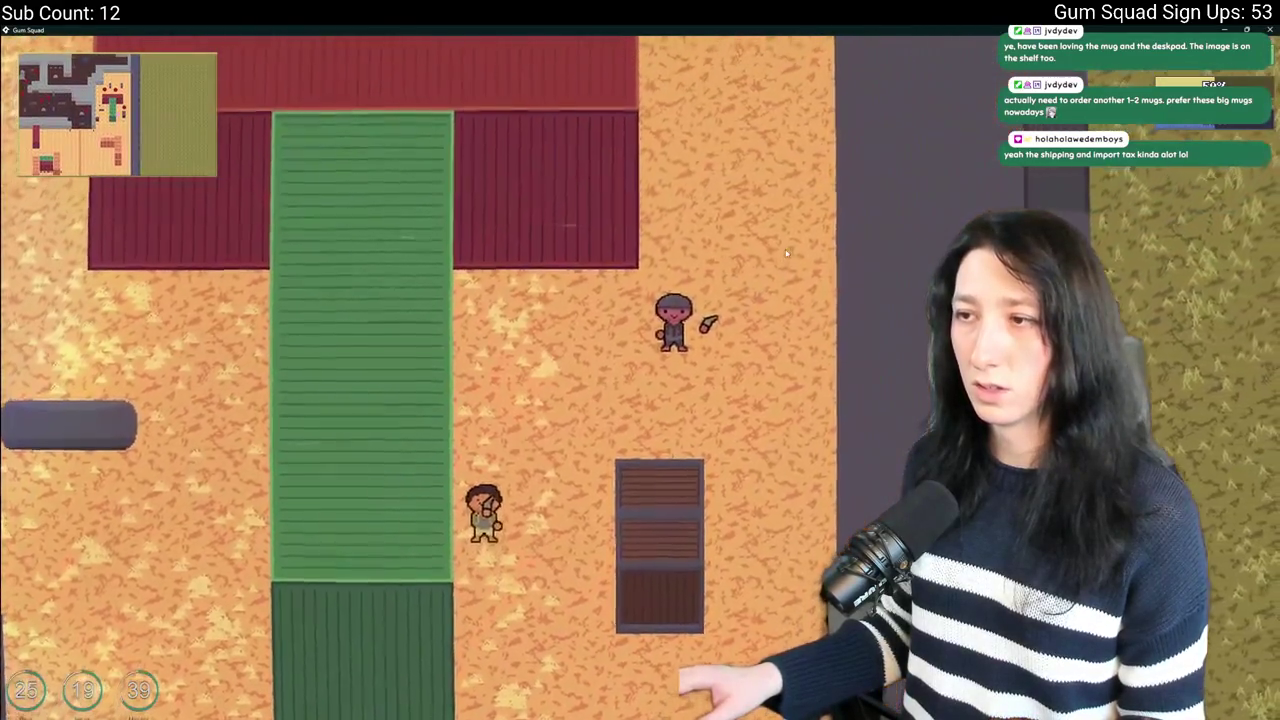
click(770, 215)
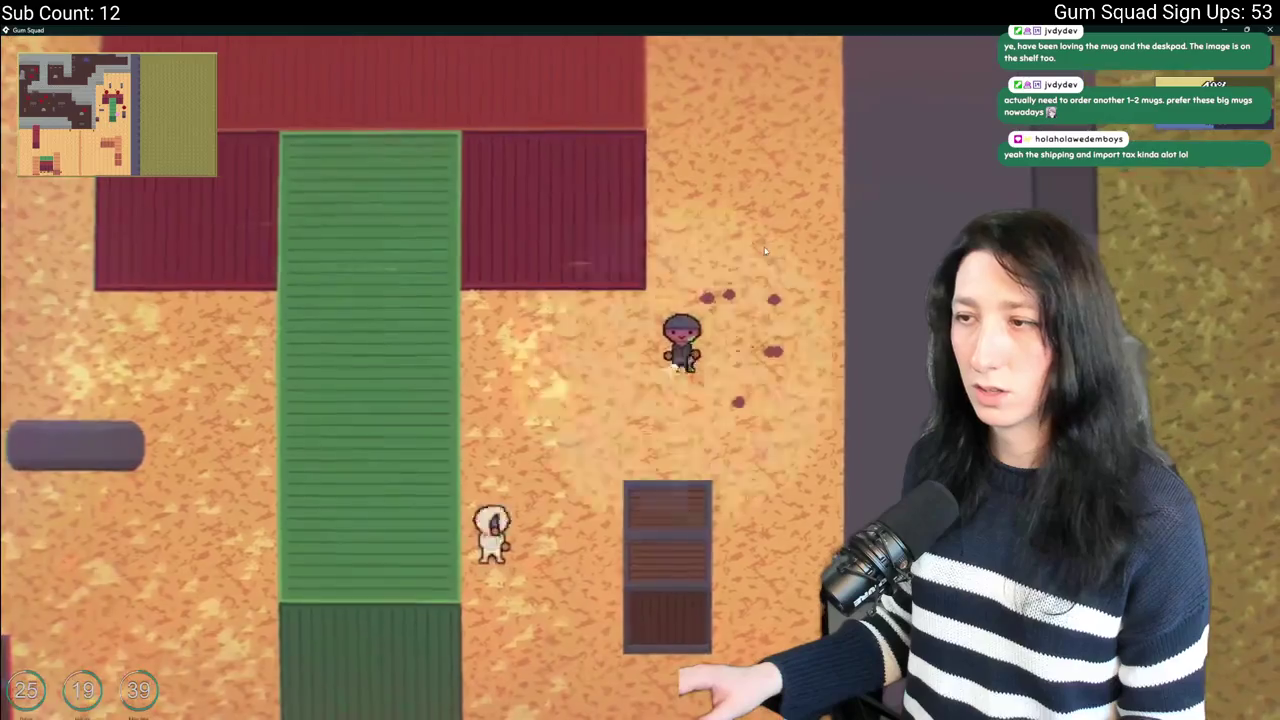
key(w)
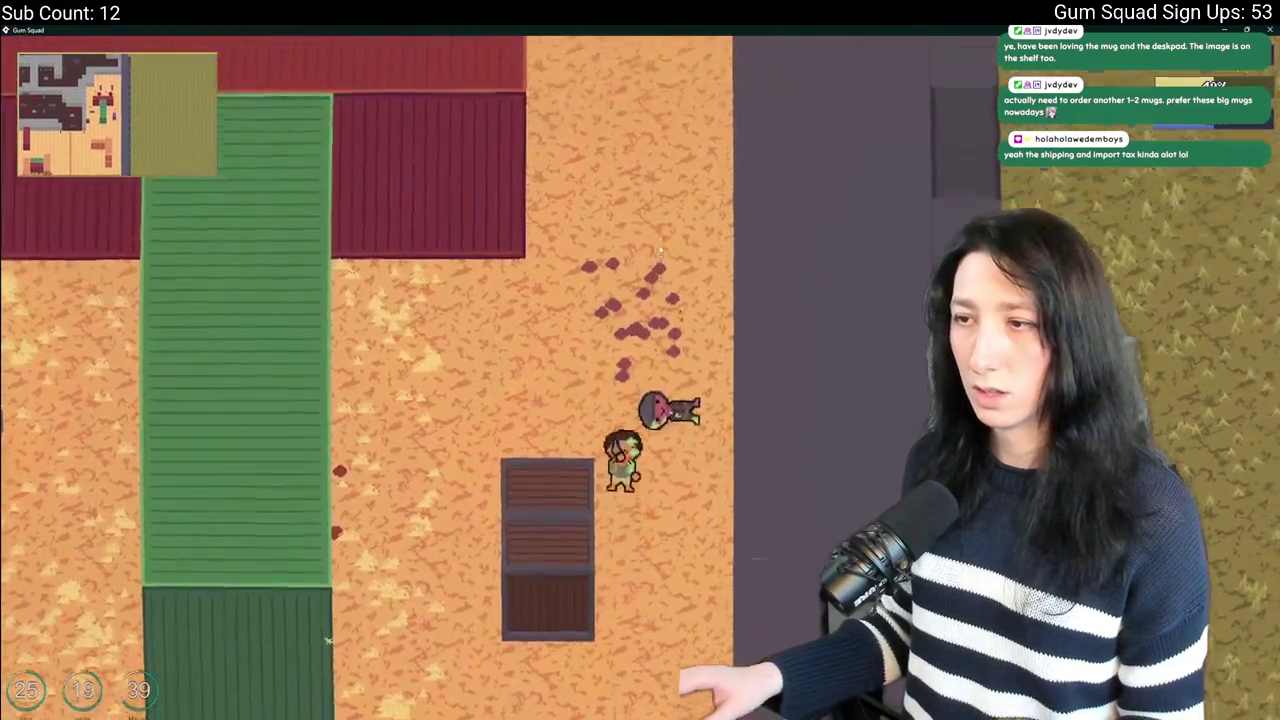
key(s)
key(a)
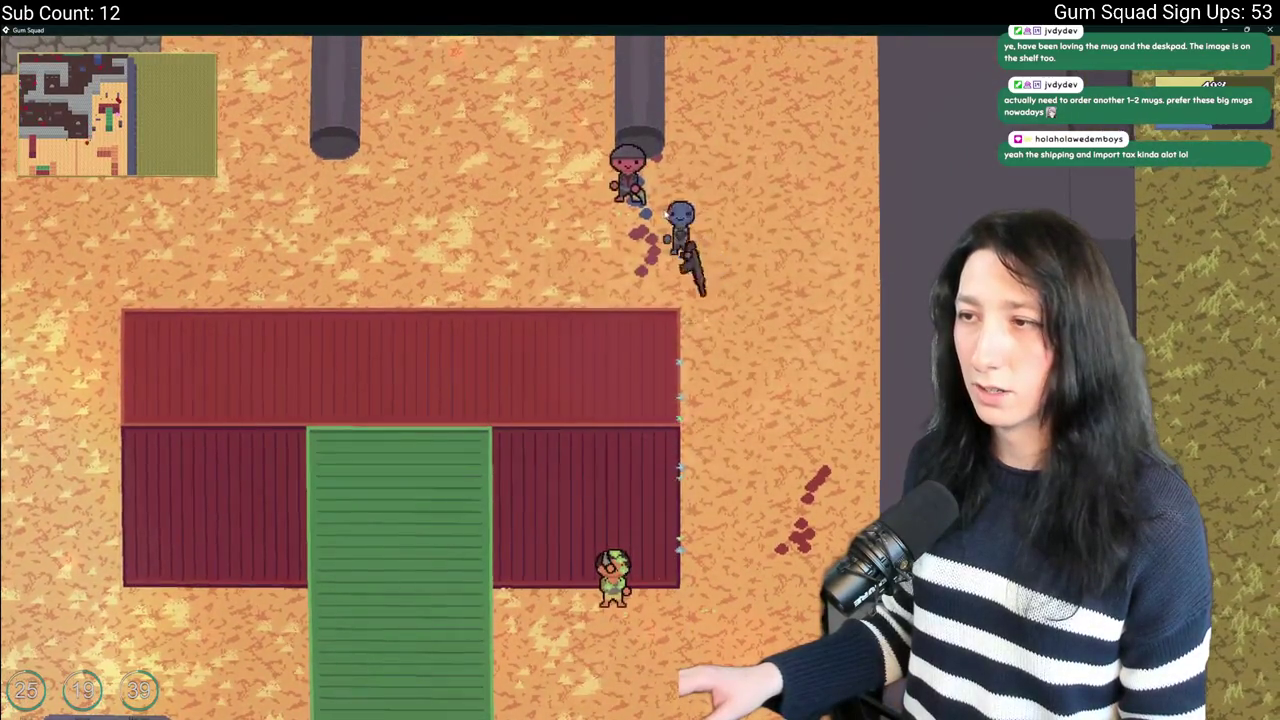
key(d)
key(d)
key(w)
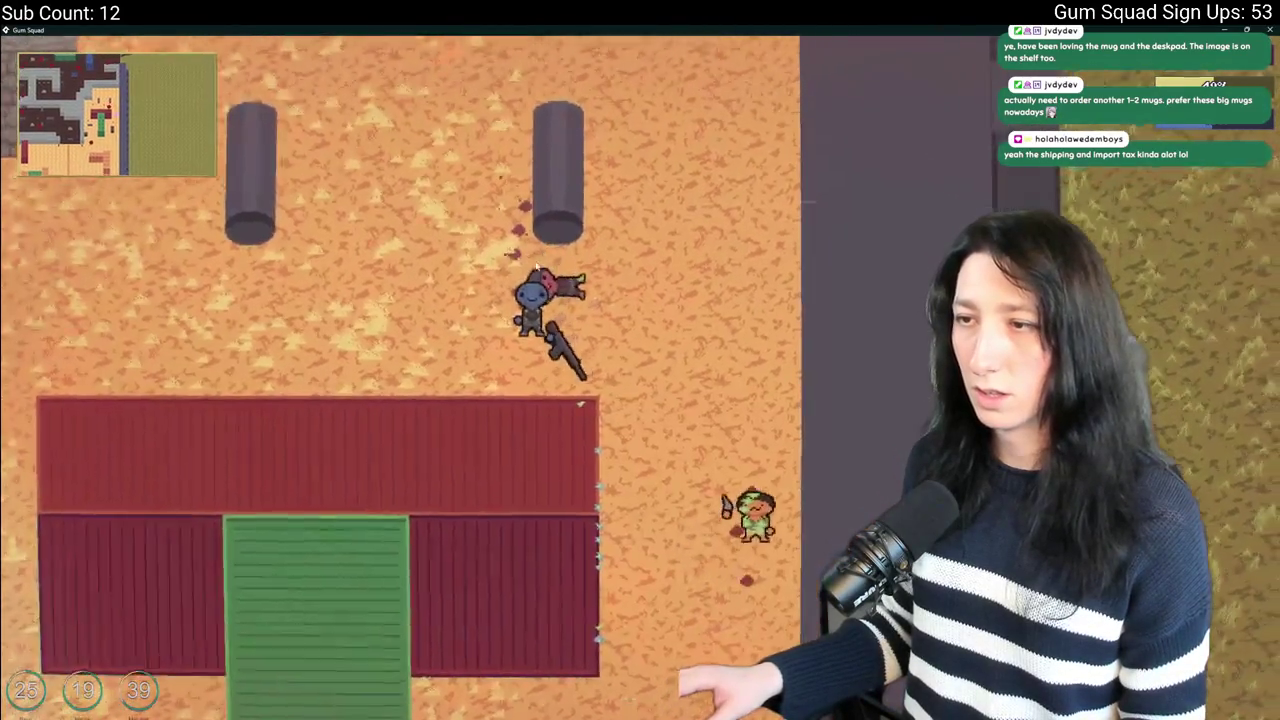
Move around past the enemies, red building and crates, then quit back to the code.
key(s)
key(a)
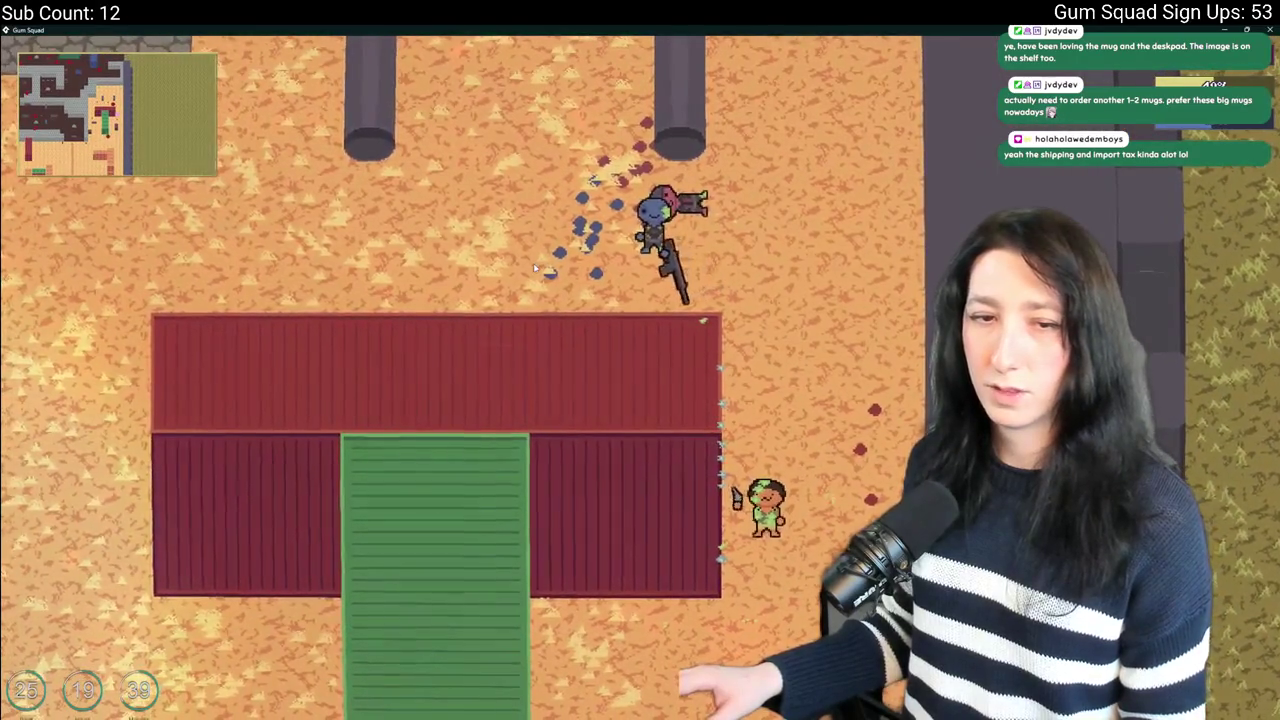
key(w)
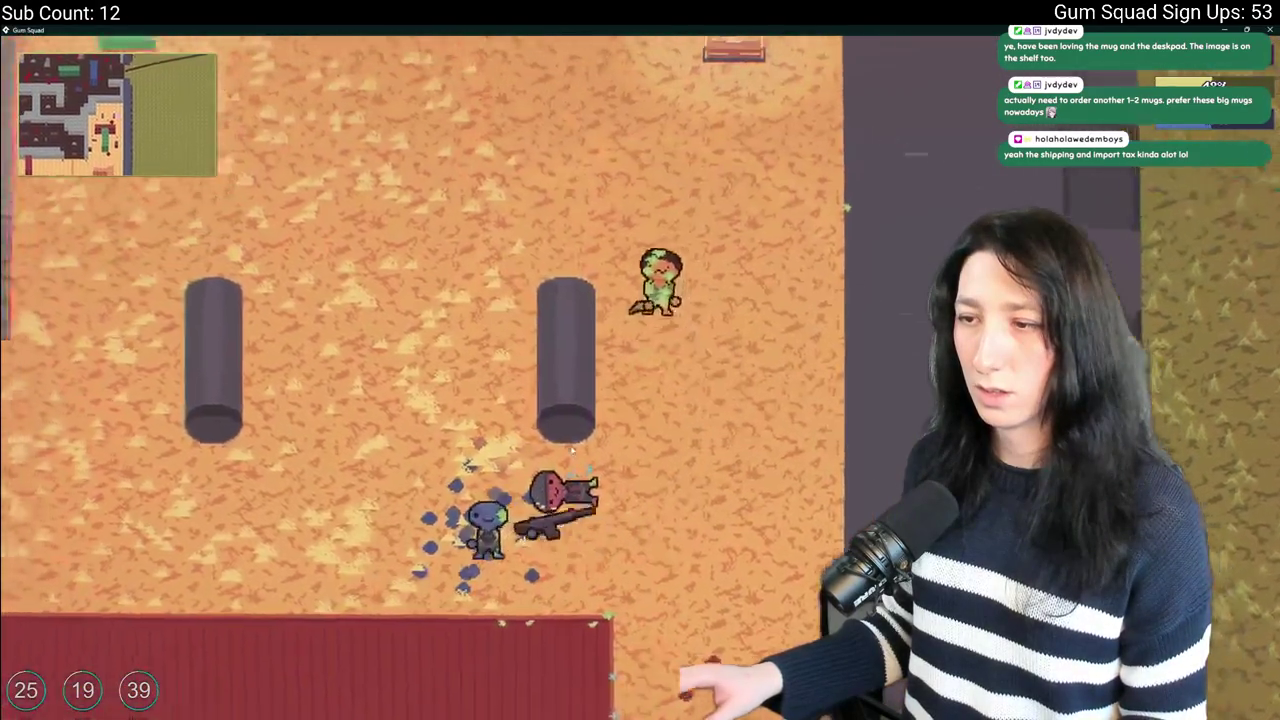
key(s)
key(a)
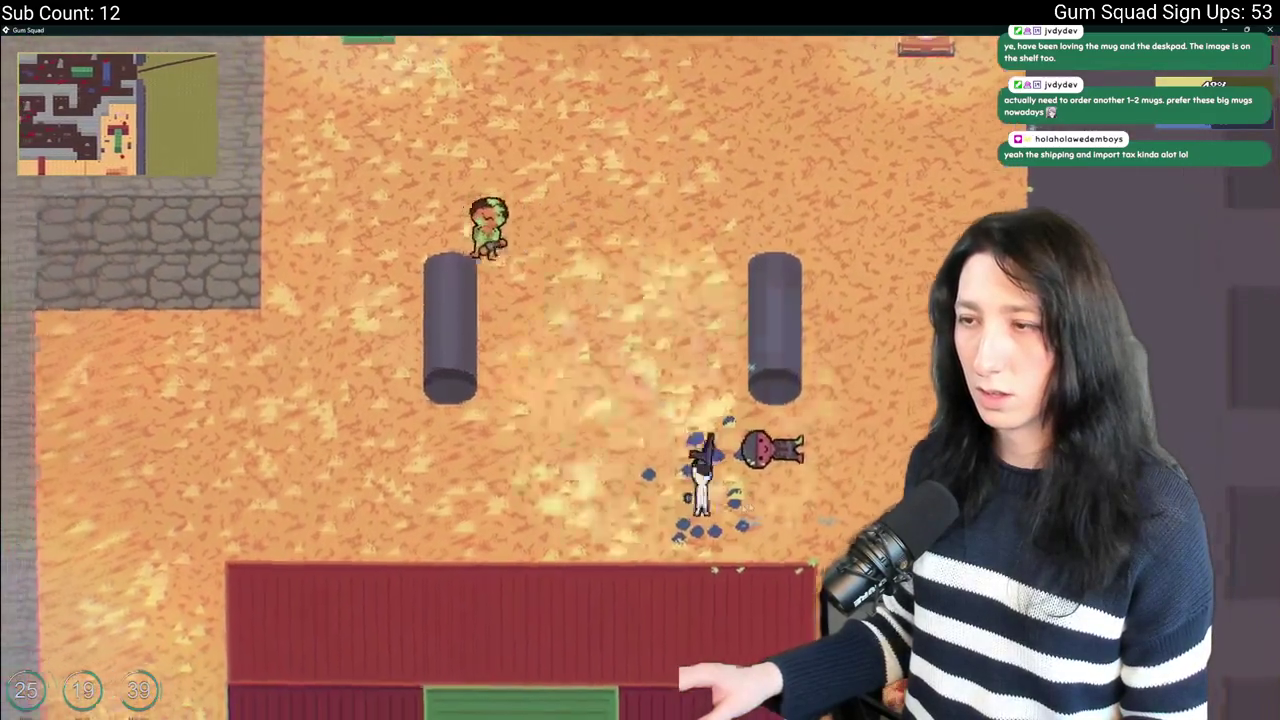
key(a)
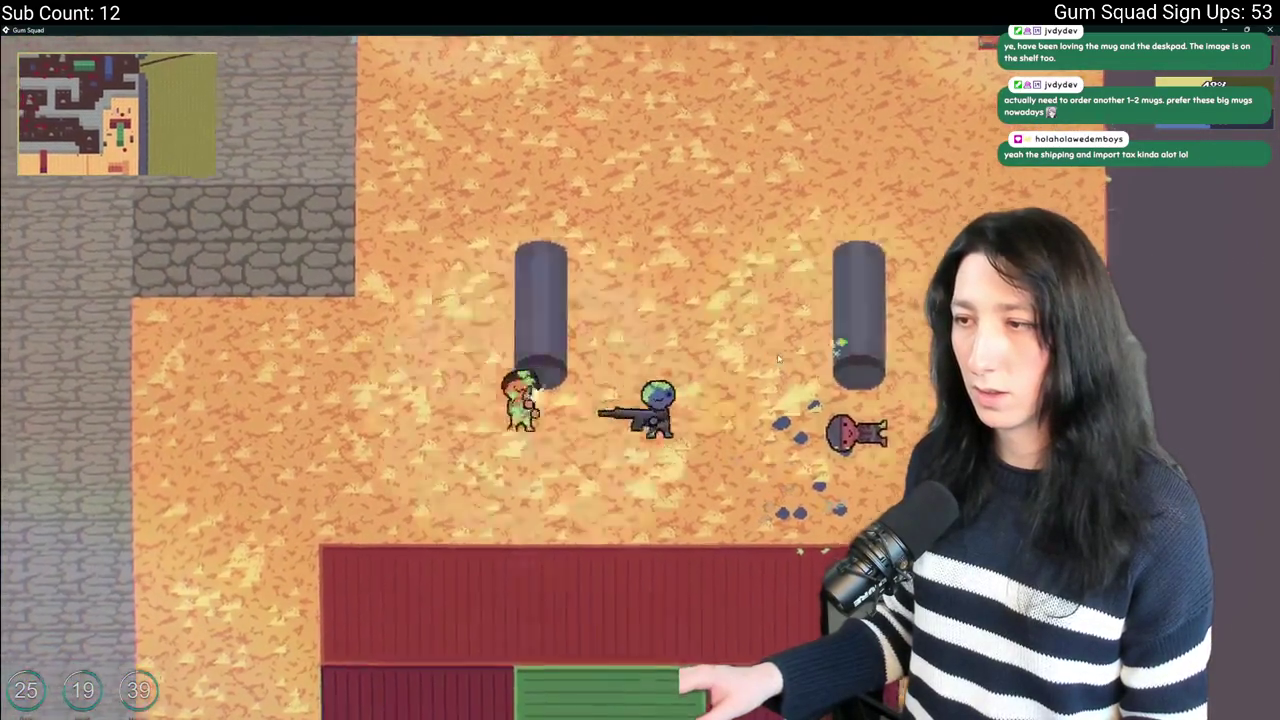
key(s)
key(d)
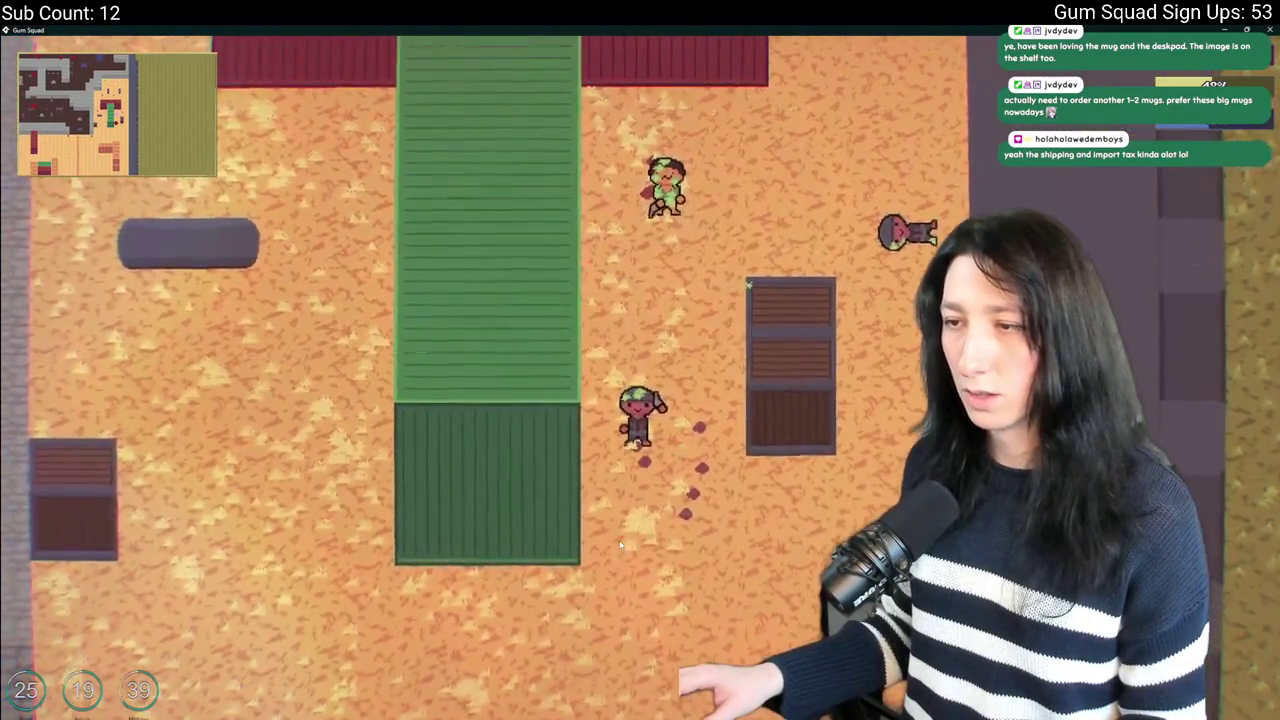
key(s)
key(d)
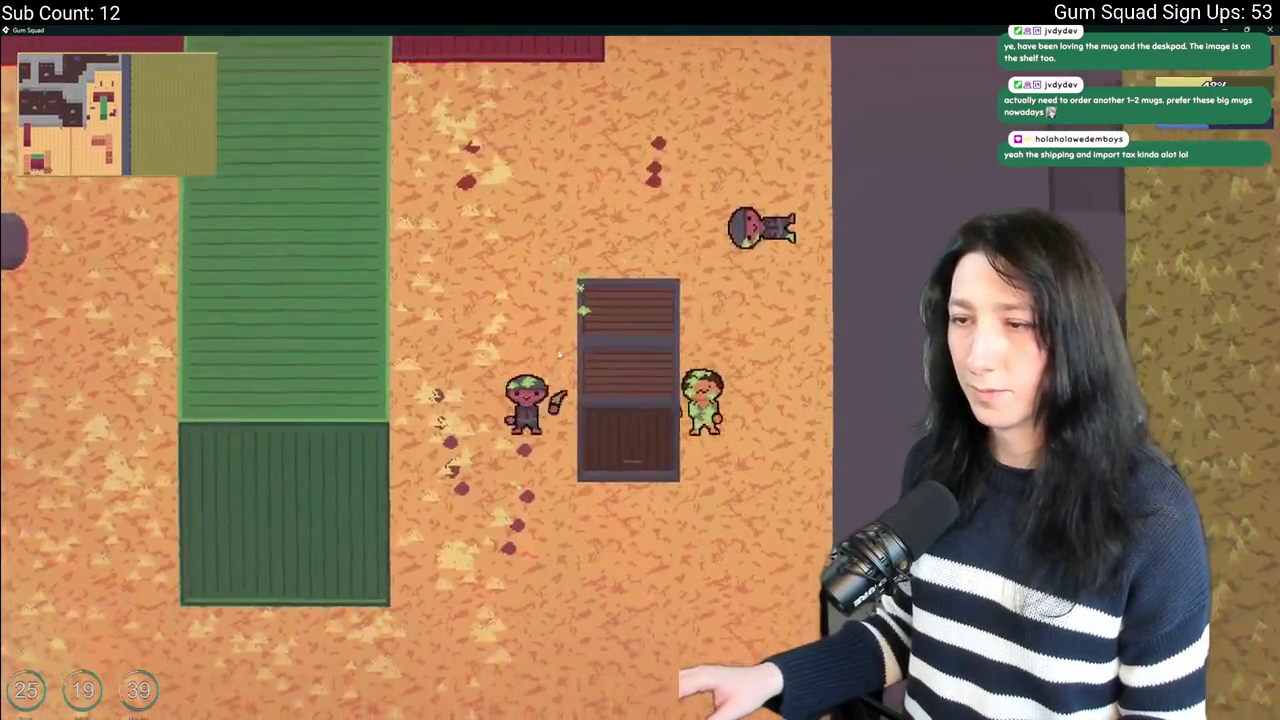
key(s)
key(a)
key(Escape)
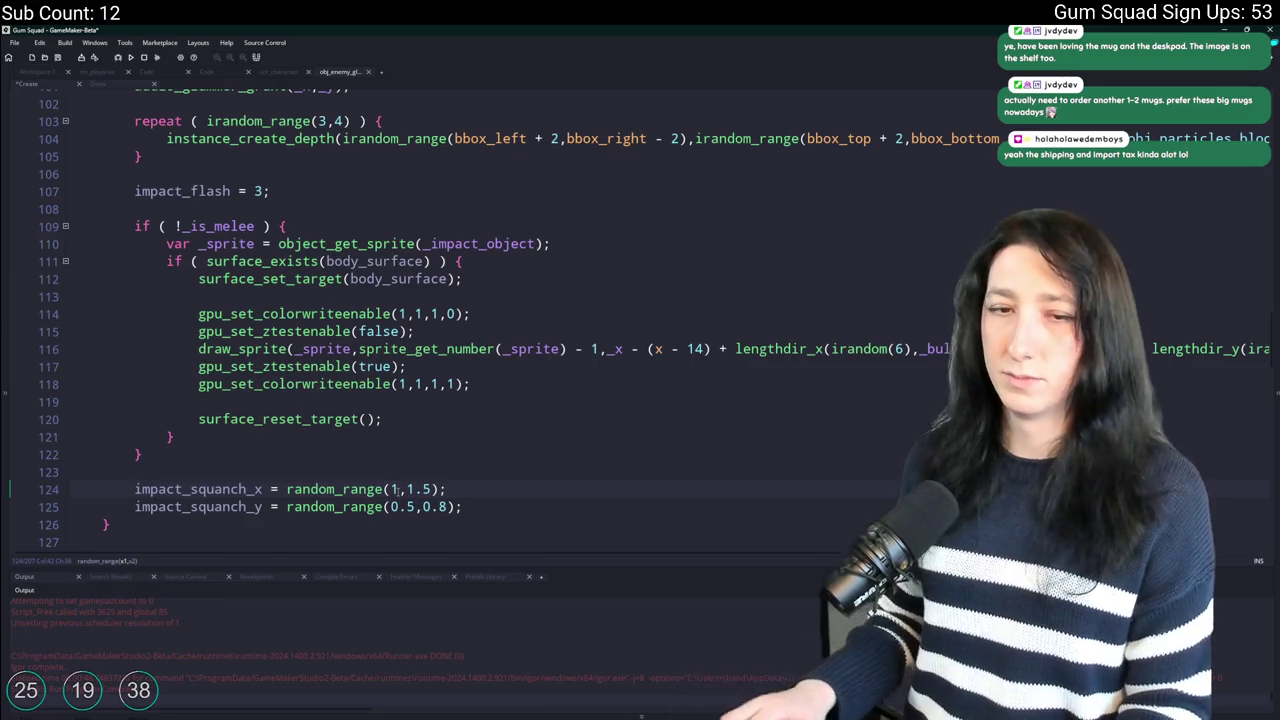
Change line 124 to random_range(1.15,1.5) and build and run the game.
text(5)
key(F5)
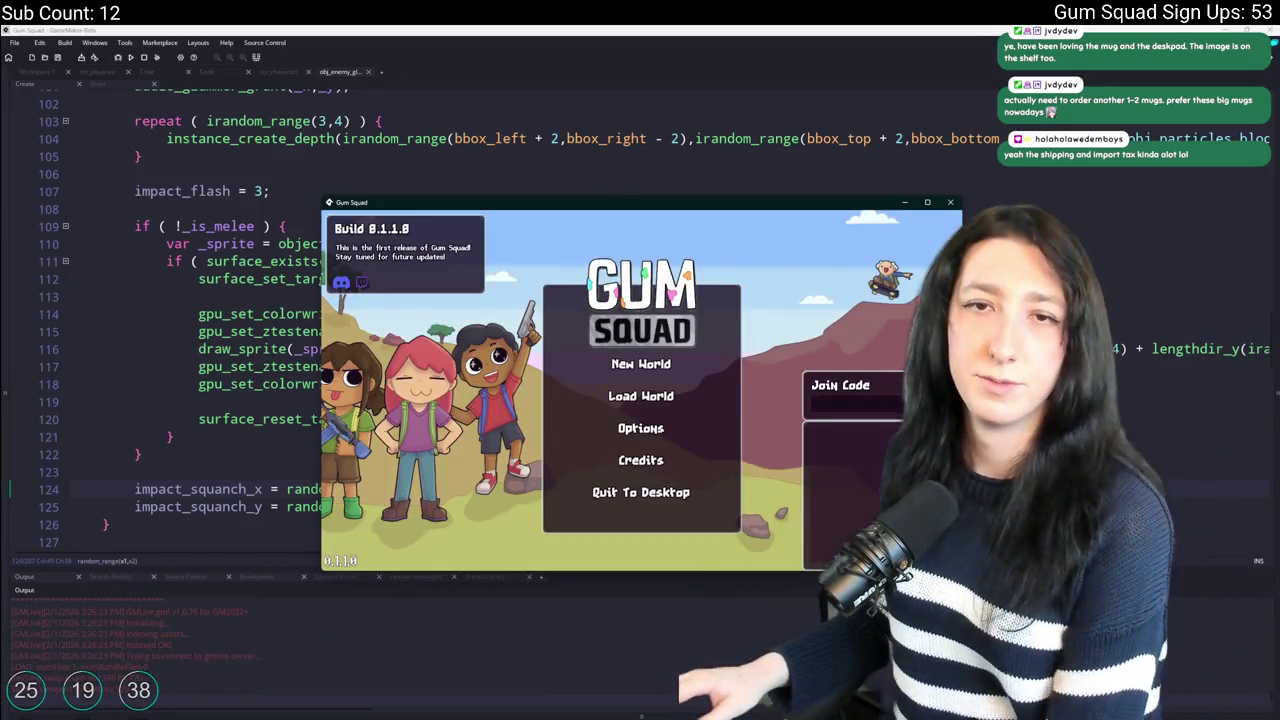
Start a new world and check the character's inventory.
click(670, 352)
key(Return)
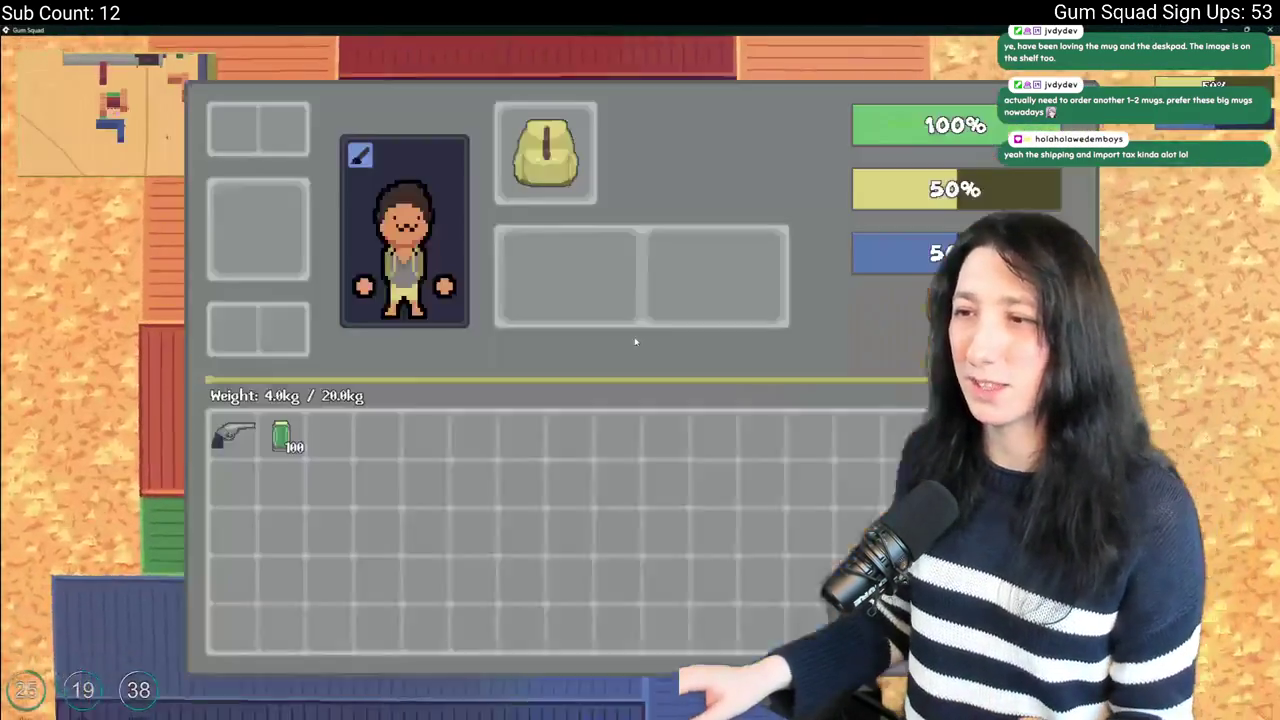
key(Tab)
key(Tab)
Walk right and up past the dirt road toward the building and containers.
key(d)
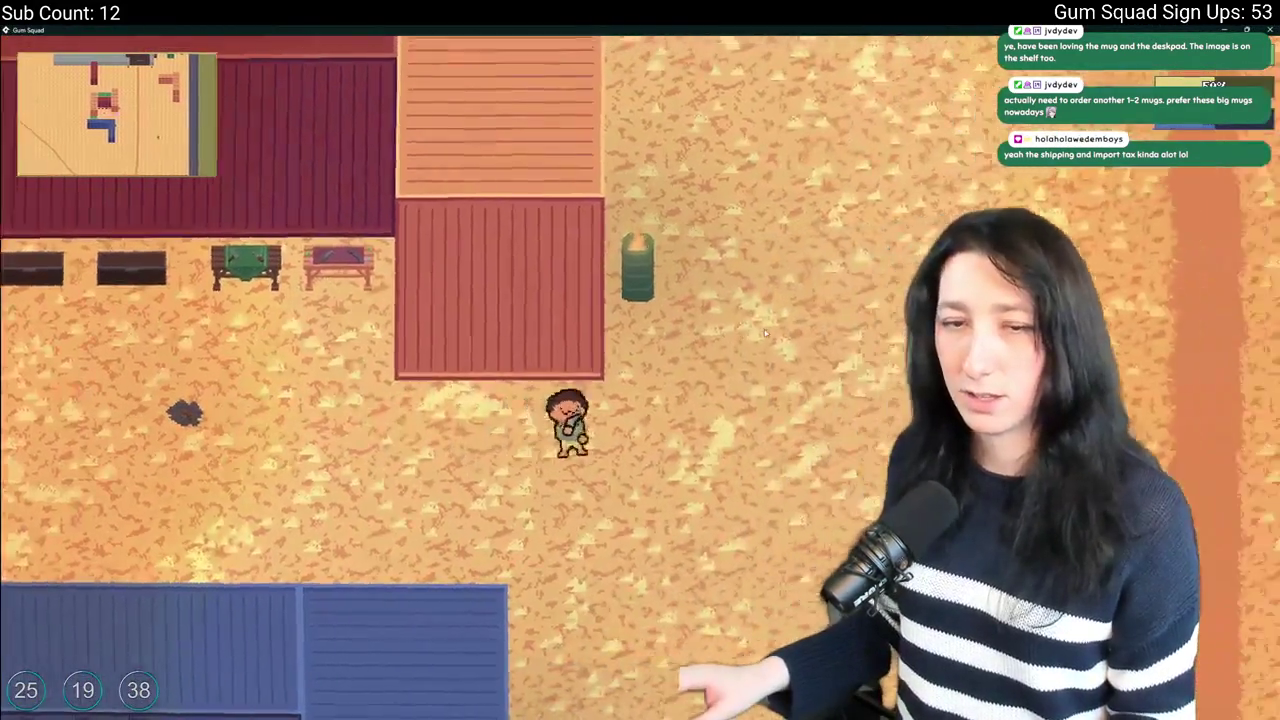
key(w)
key(d)
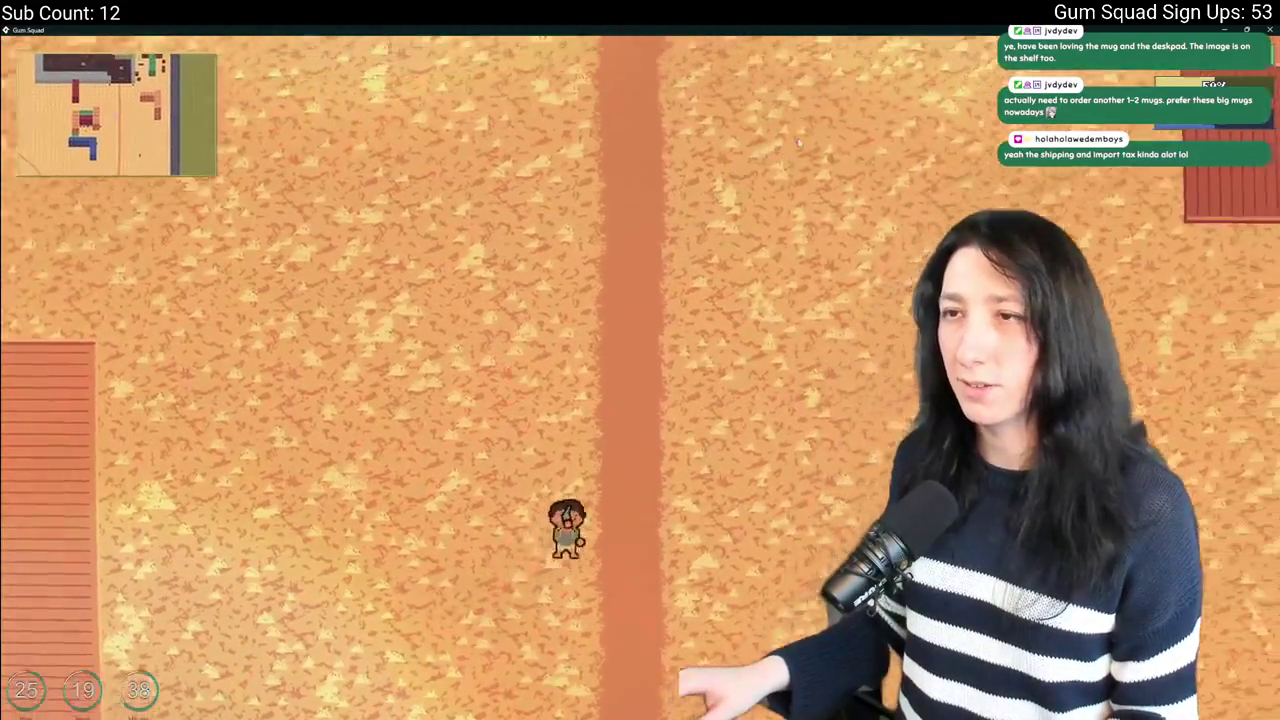
key(w)
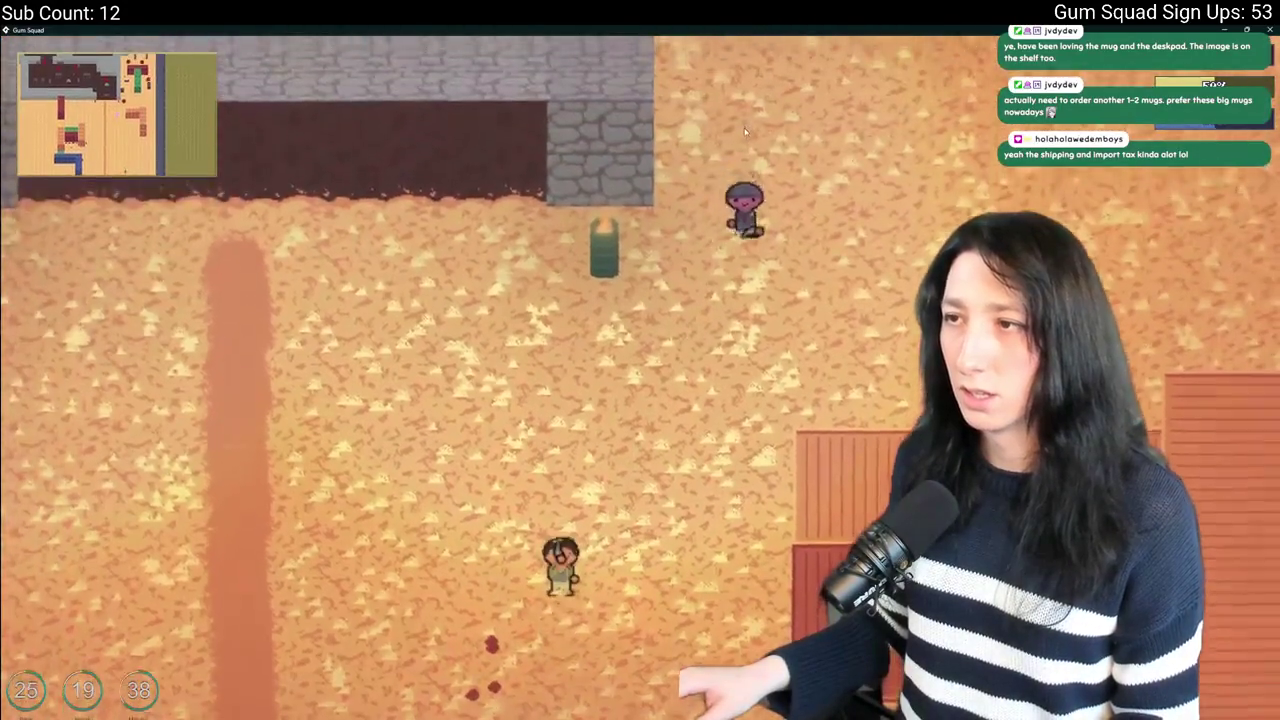
key(d)
key(w)
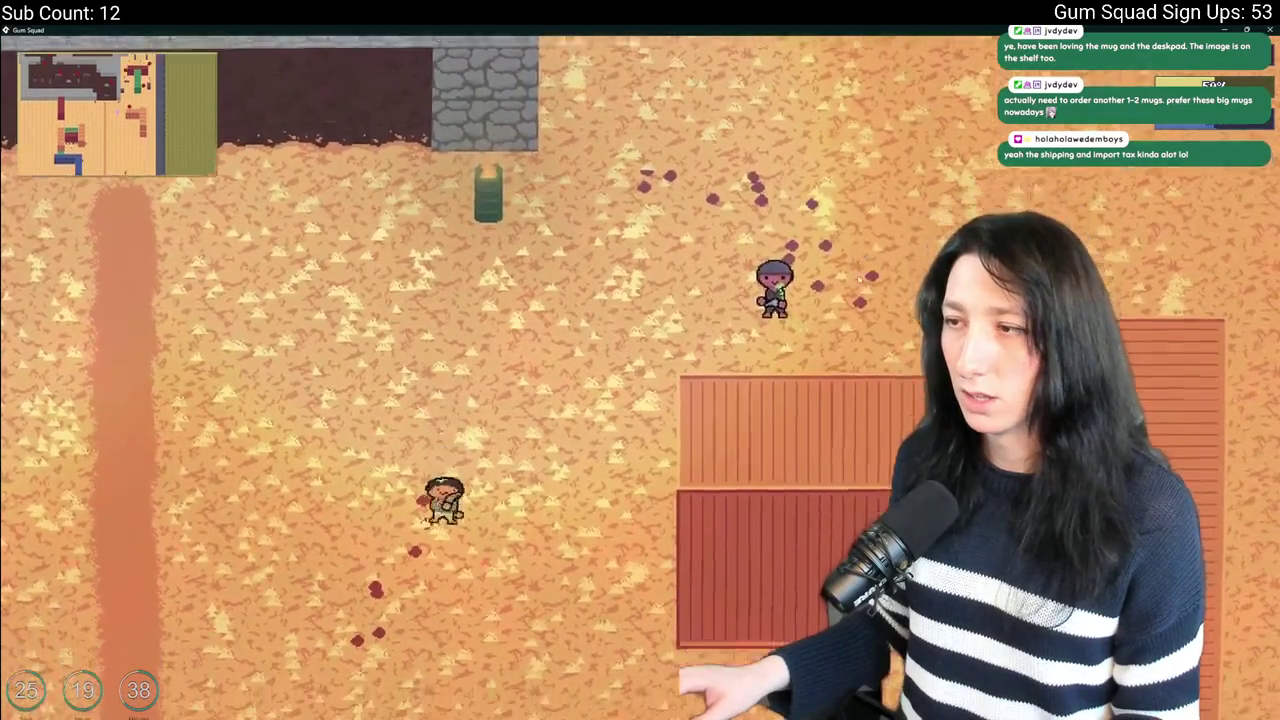
key(s)
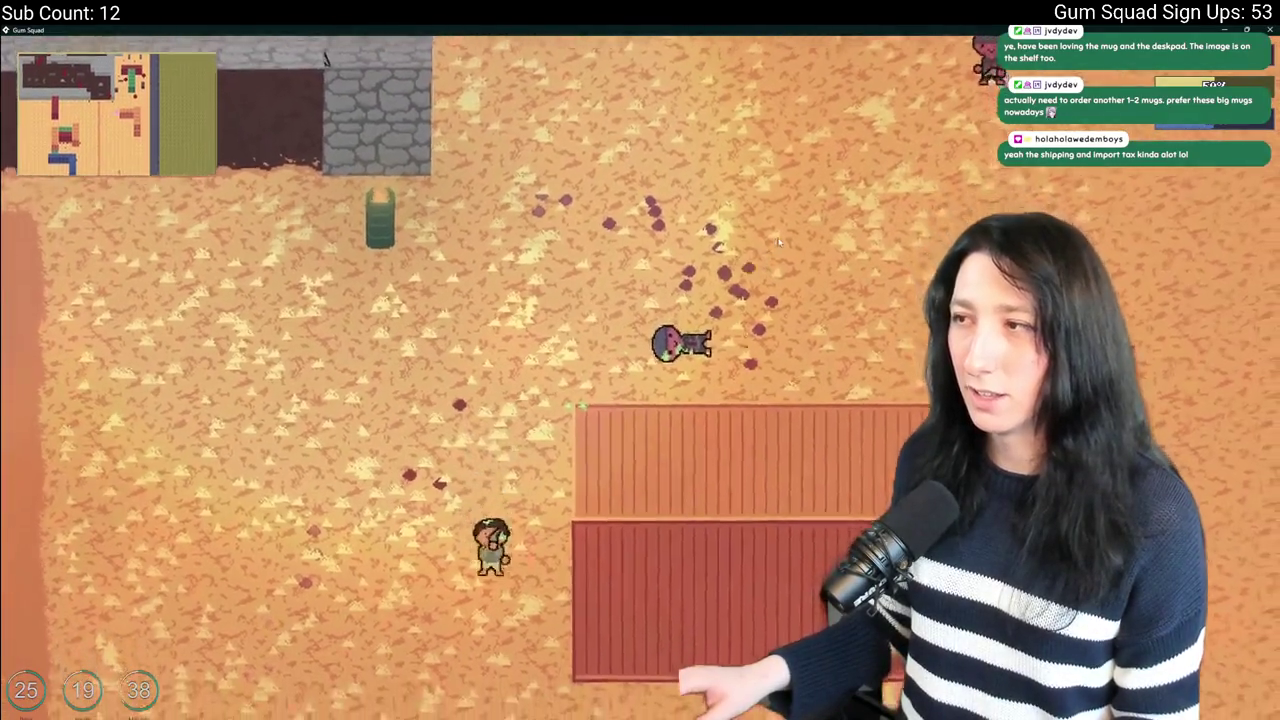
key(d)
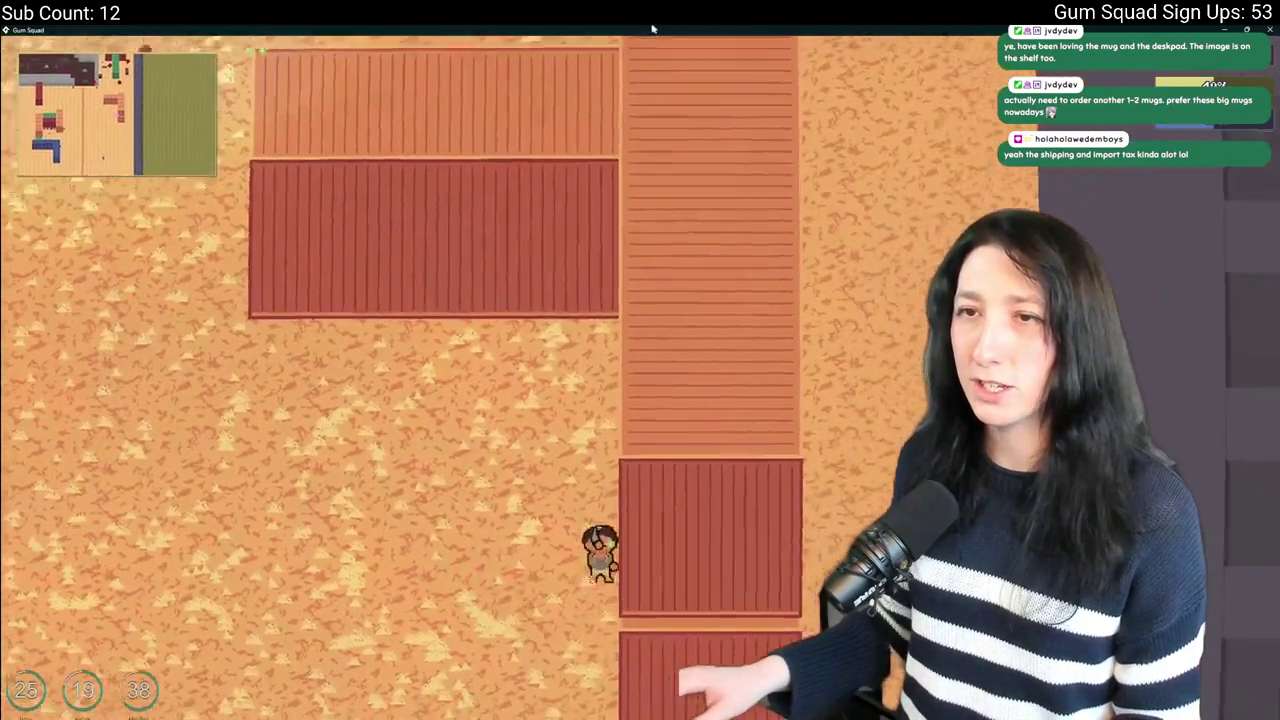
key(w)
key(a)
key(a)
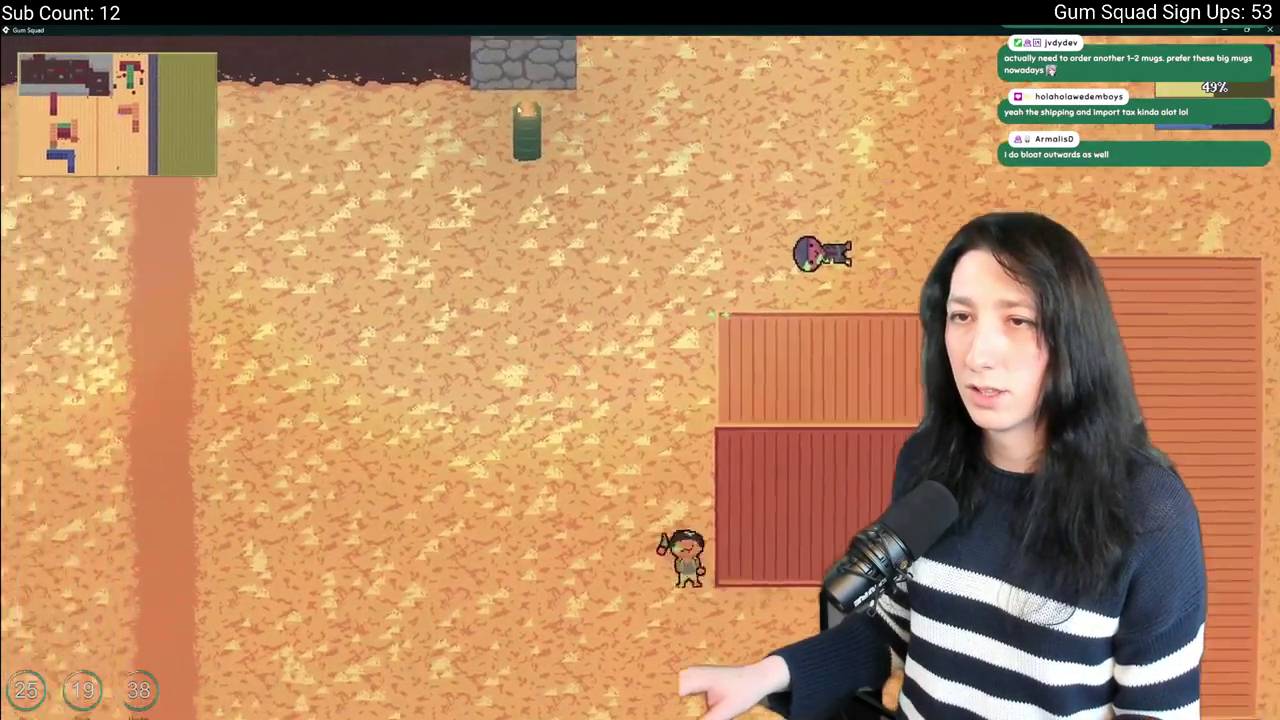
Fight the enemies past the crate until the character is gummed up, then close the game.
key(w)
key(w)
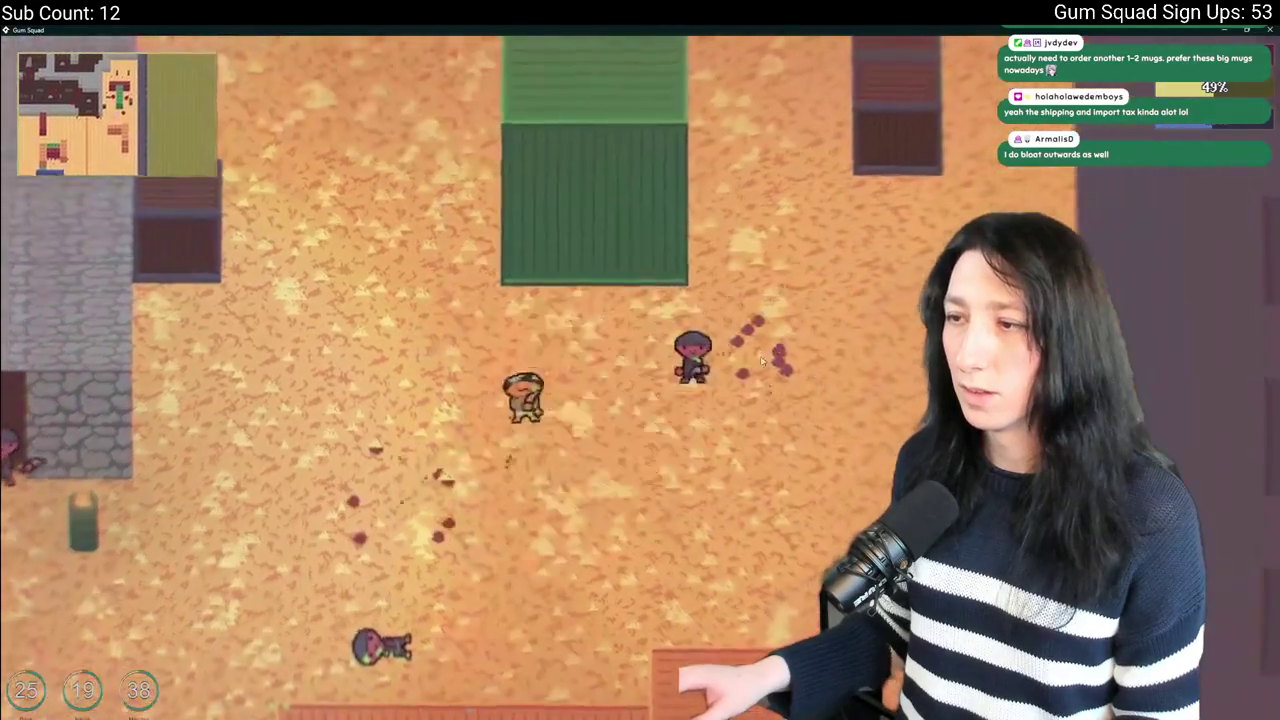
key(w)
key(d)
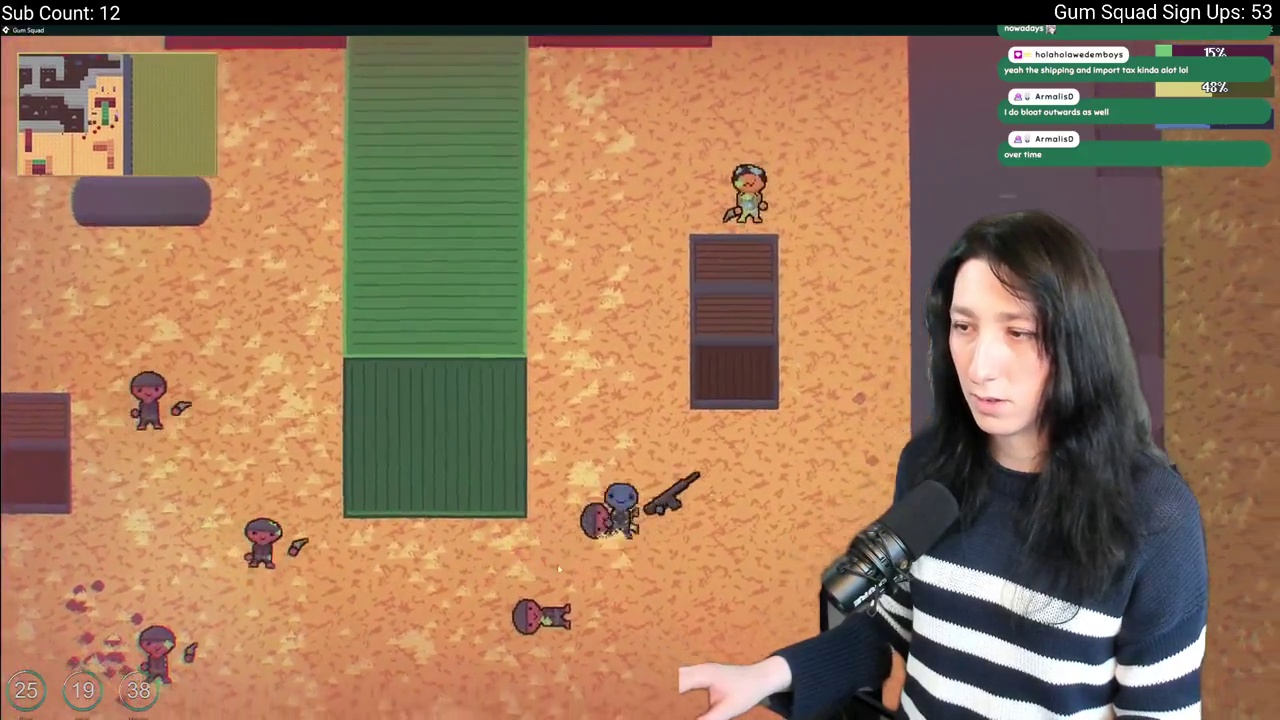
key(w)
key(d)
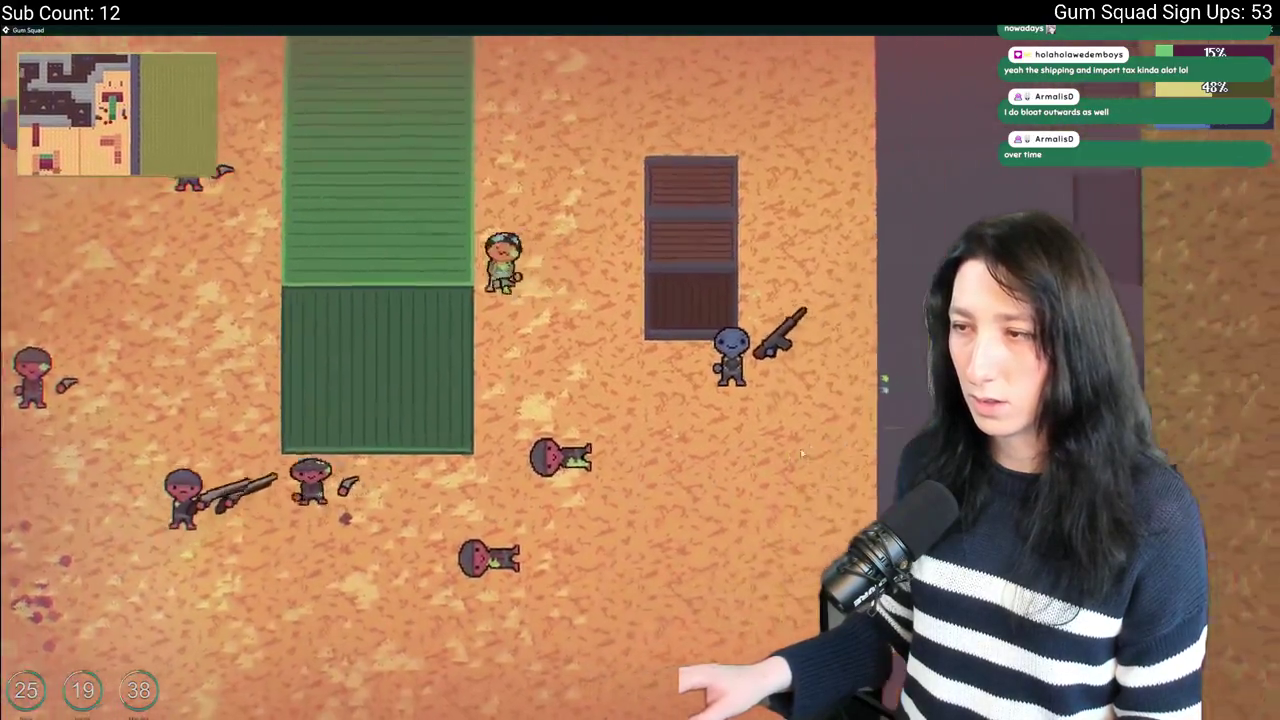
key(w)
key(a)
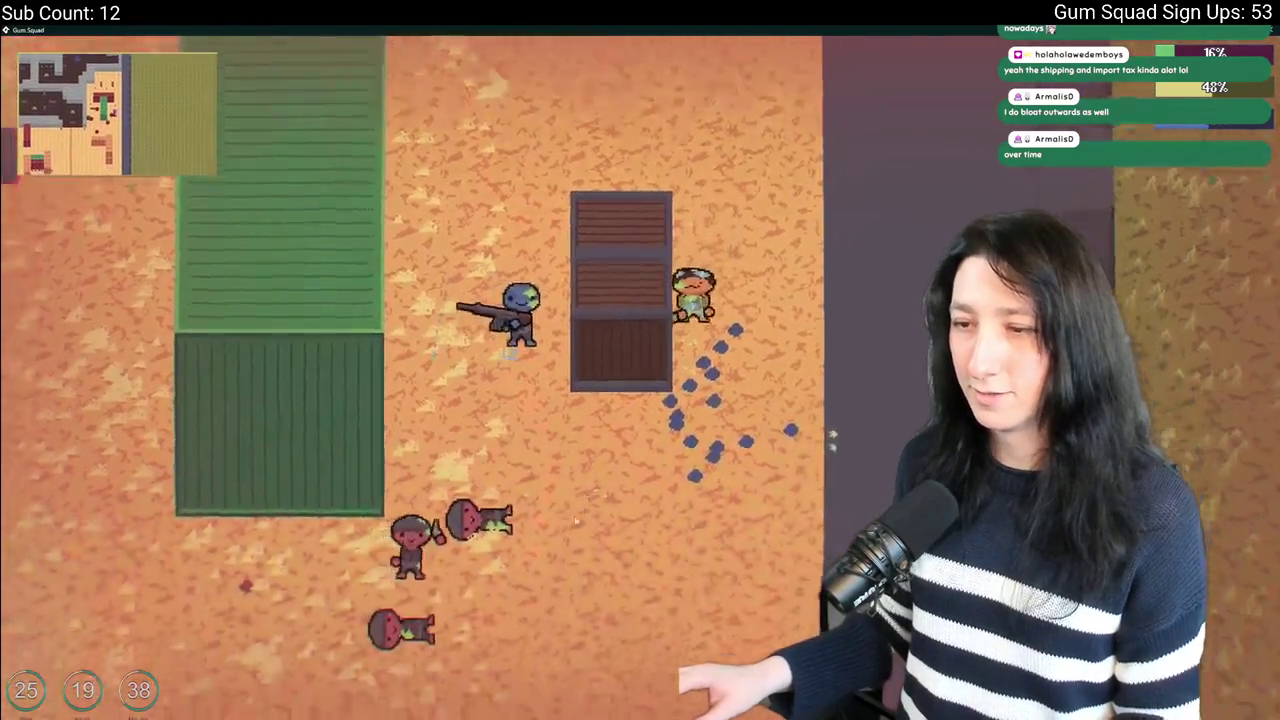
key(d)
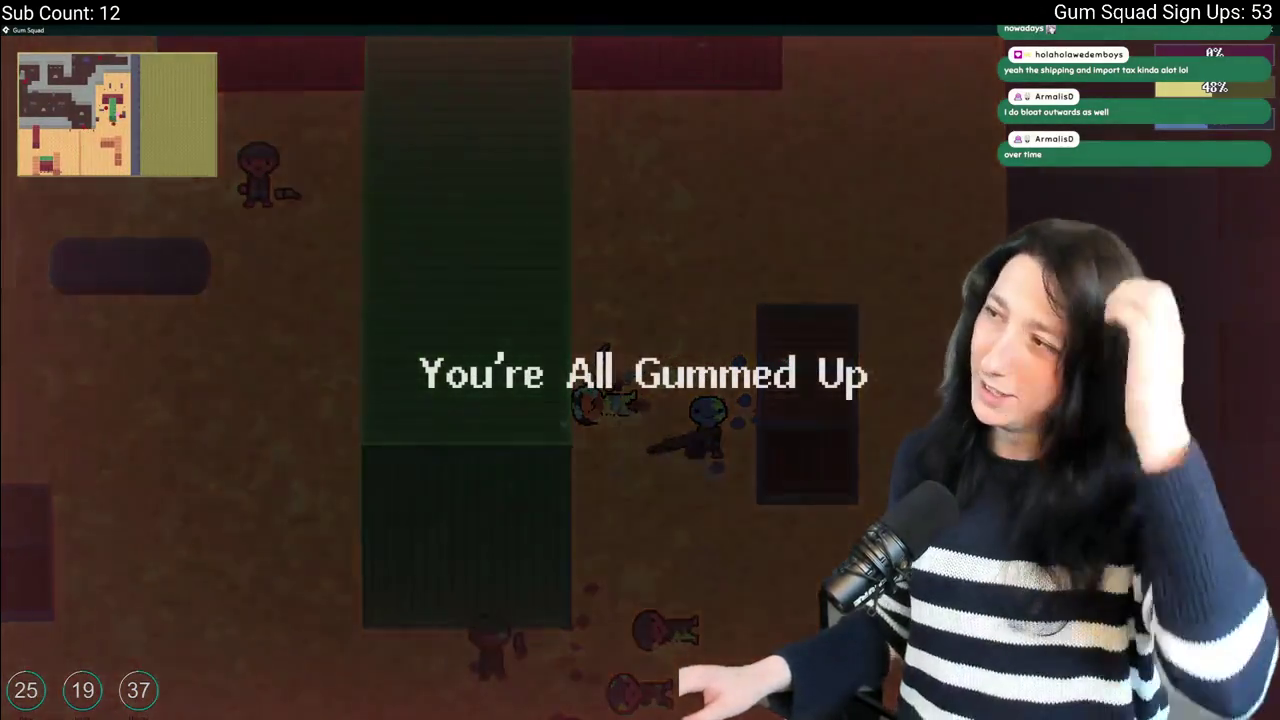
key(Escape)
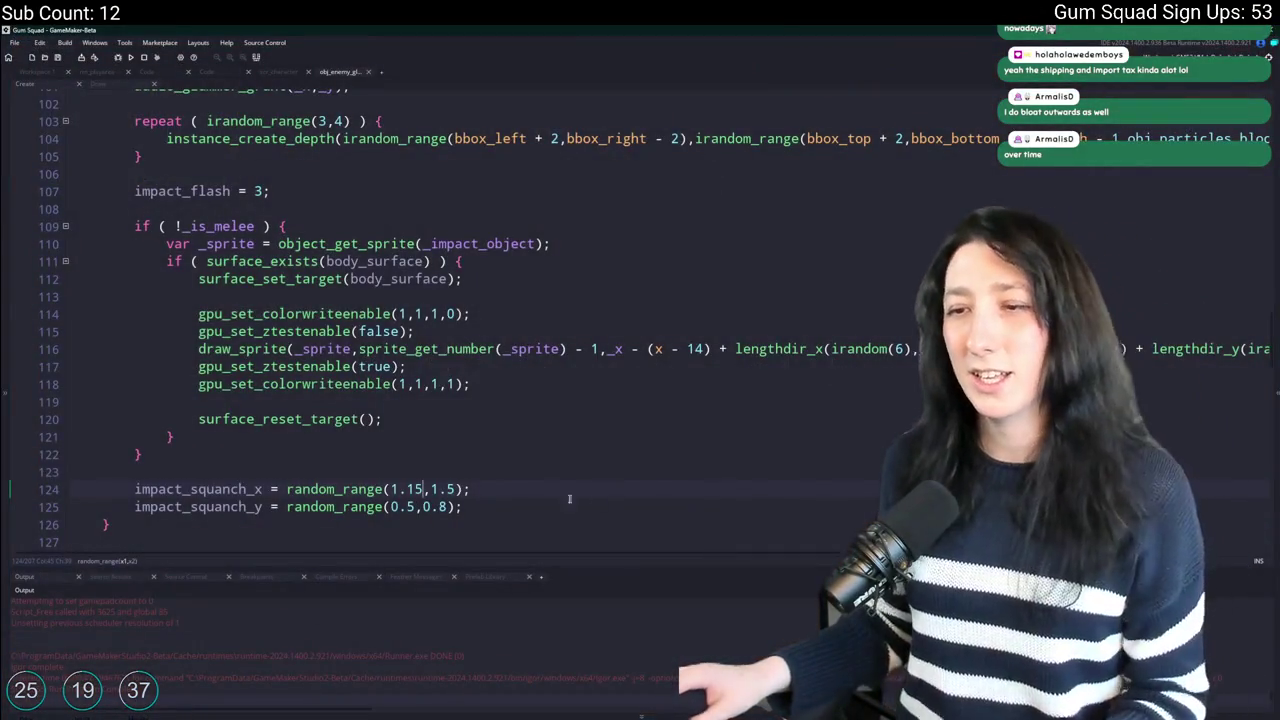
Narrow the squash ranges to random_range(1.15,1.4) and random_range(0.6,0.8).
click(449, 507)
text(6)
double_click(449, 489)
text(6)
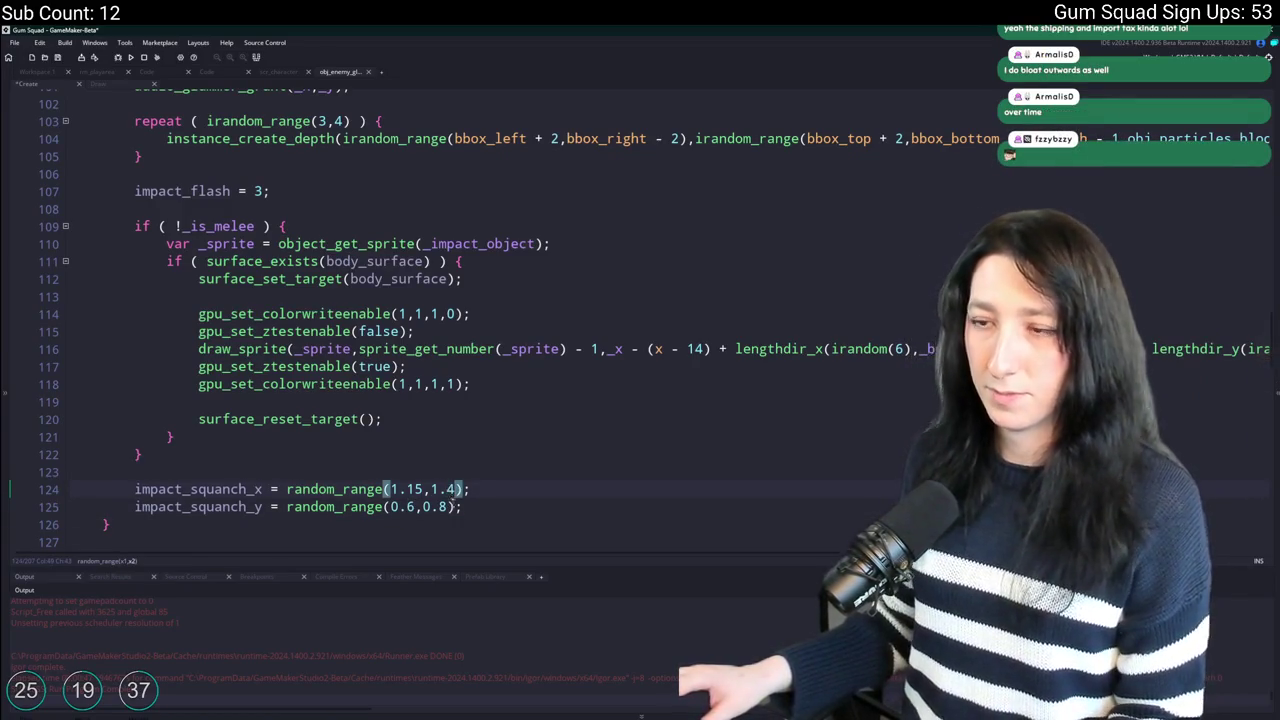
click(477, 489)
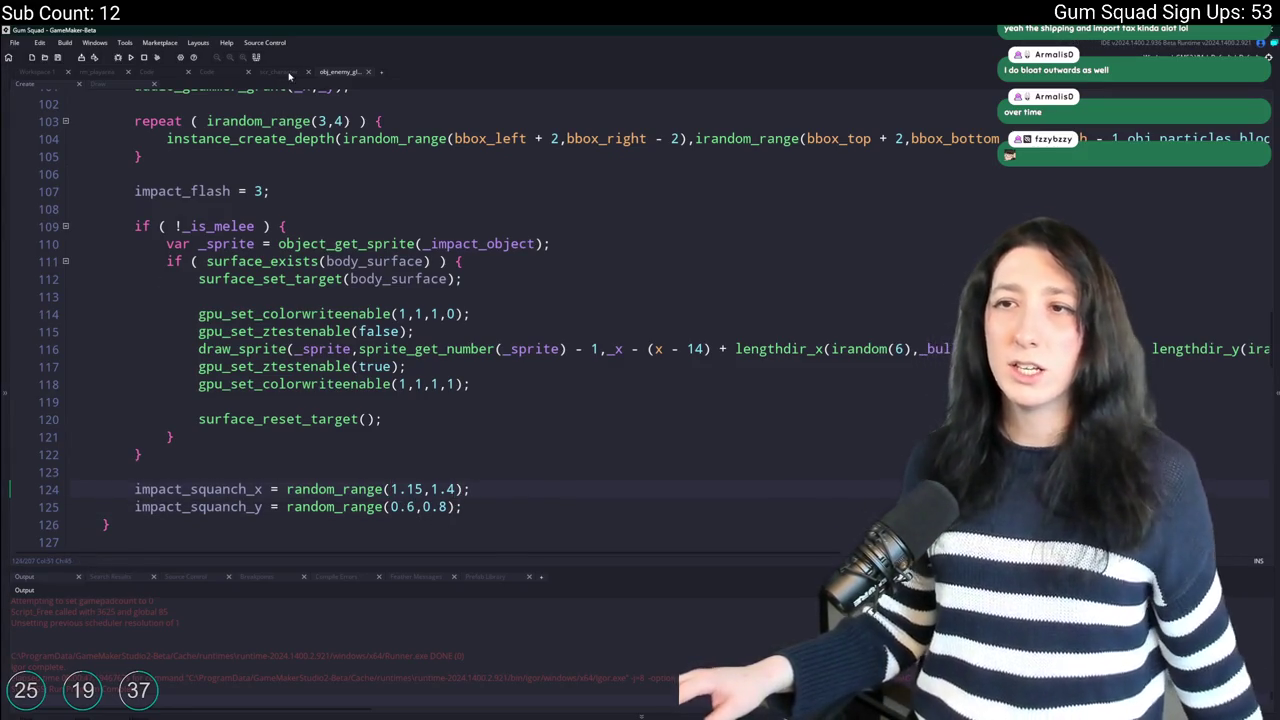
Open obj_enemy's End Step from the impact_squanch_x search results and relaunch the game.
click(285, 73)
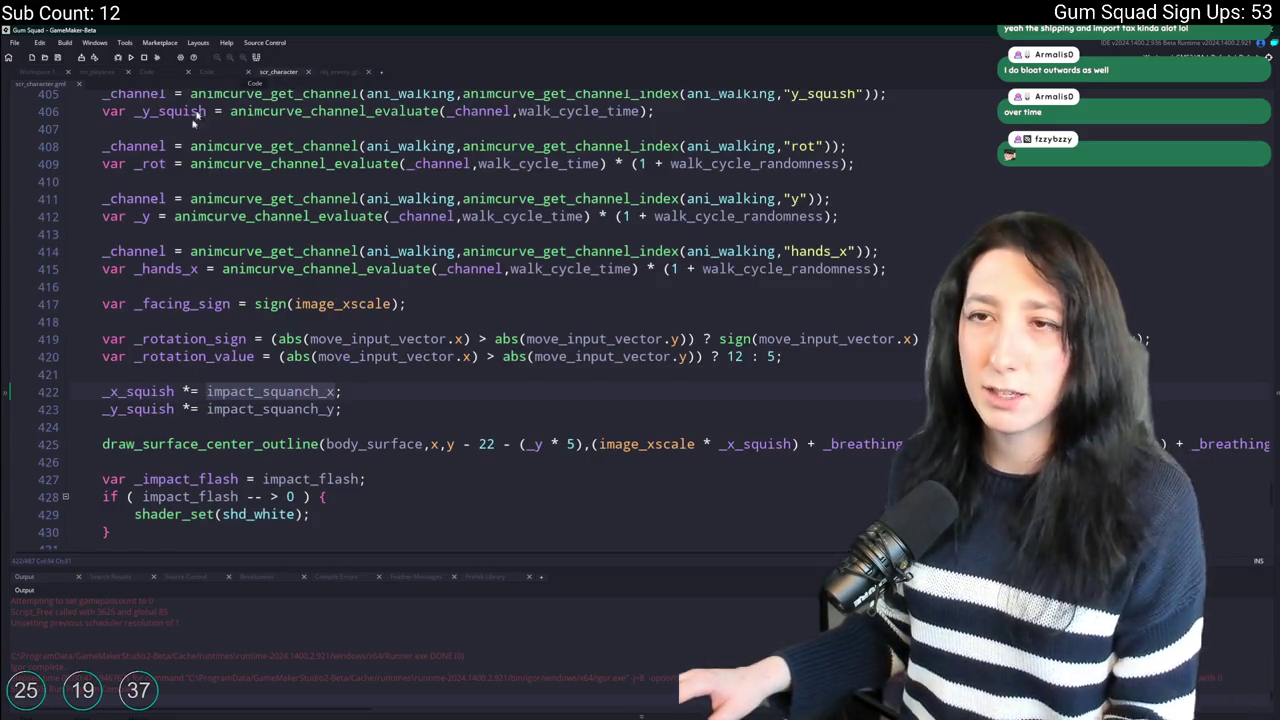
click(118, 578)
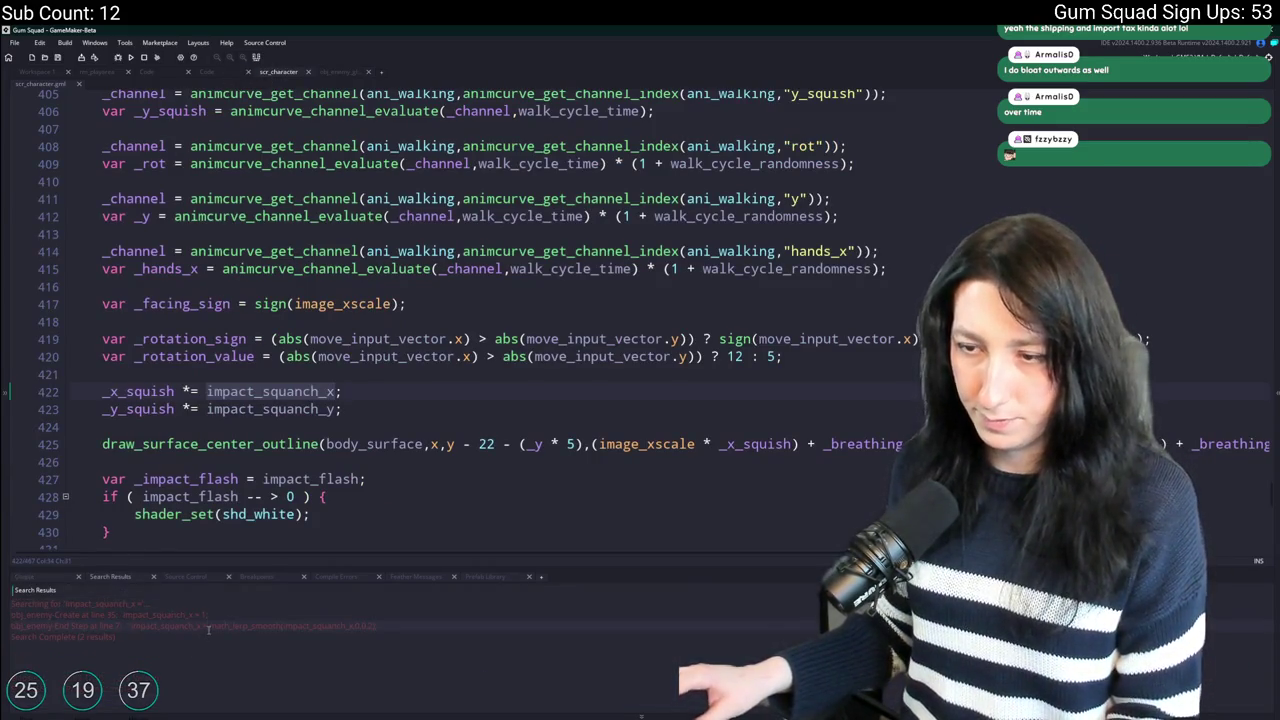
double_click(208, 626)
key(F5)
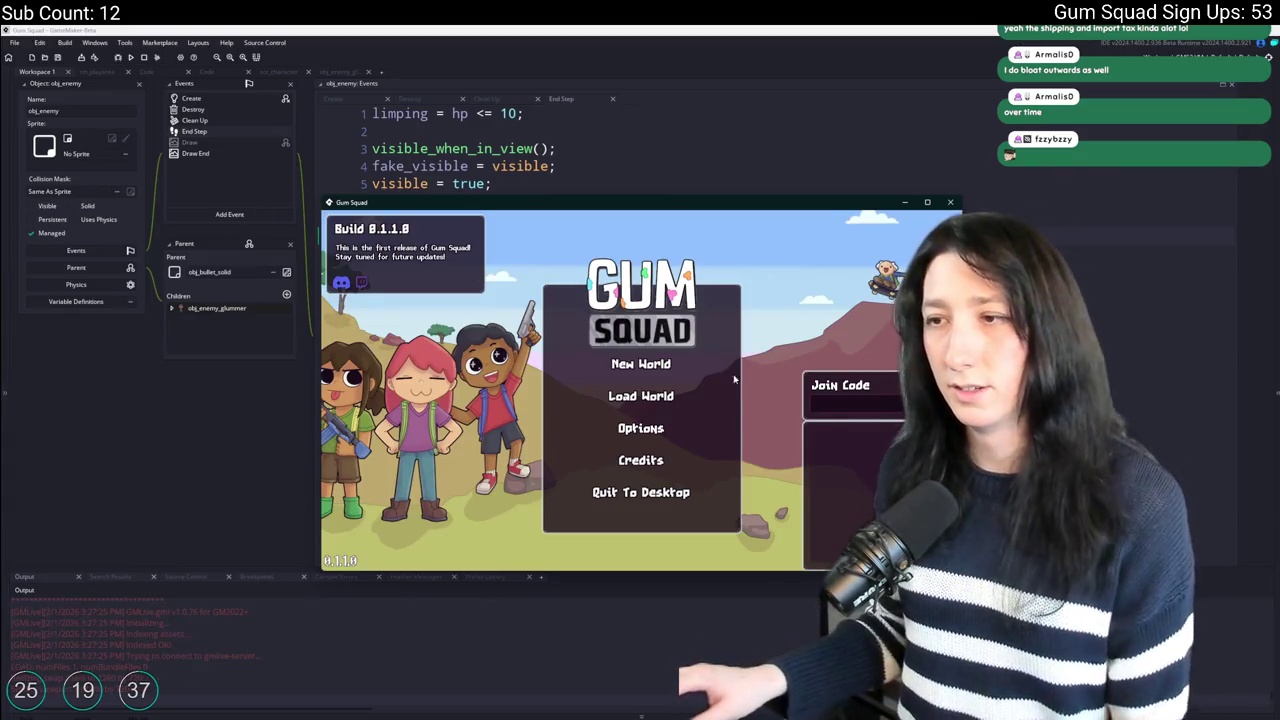
Create a new Gum Squad world with a raised Enemy Damage value and enter it.
click(705, 366)
click(648, 491)
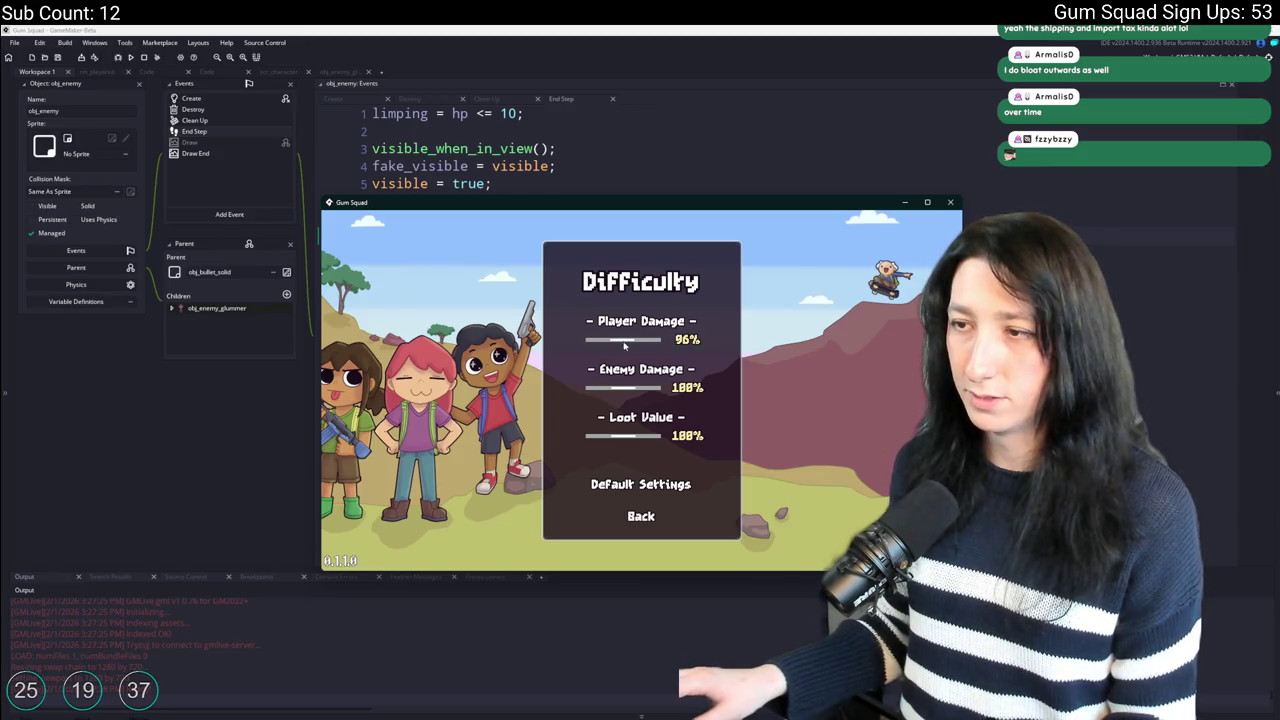
click(641, 484)
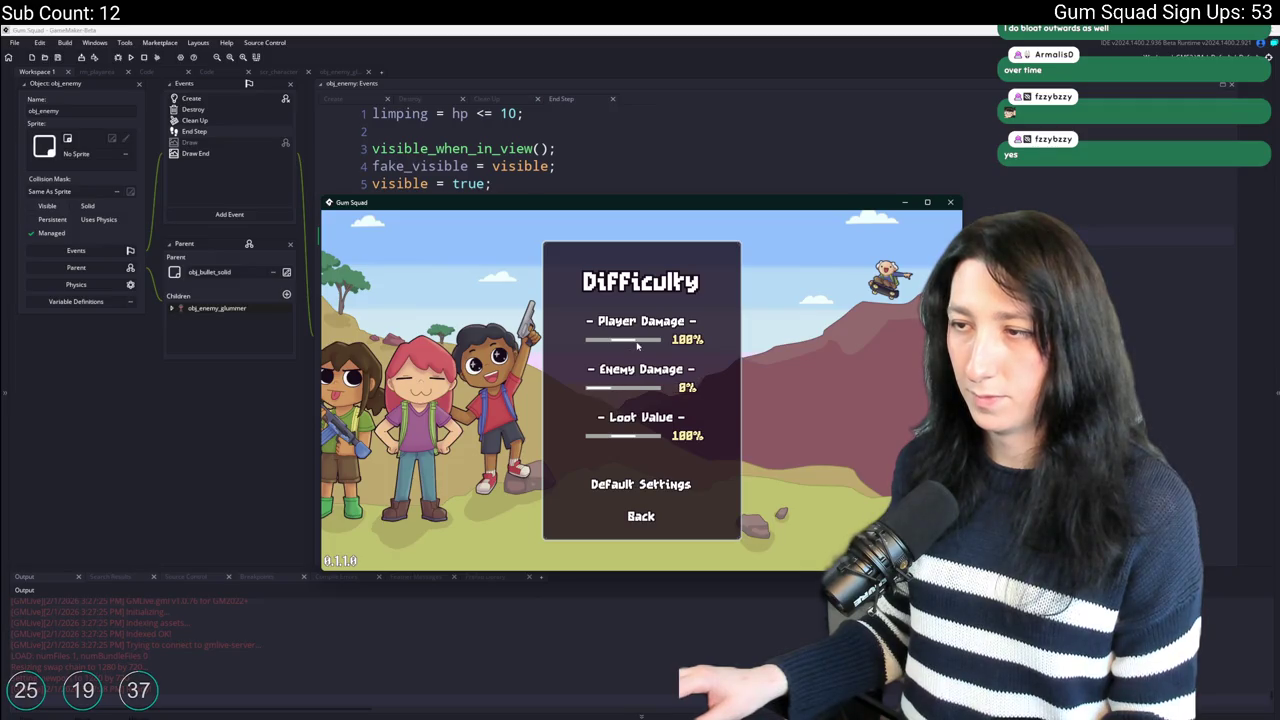
click(636, 528)
click(641, 522)
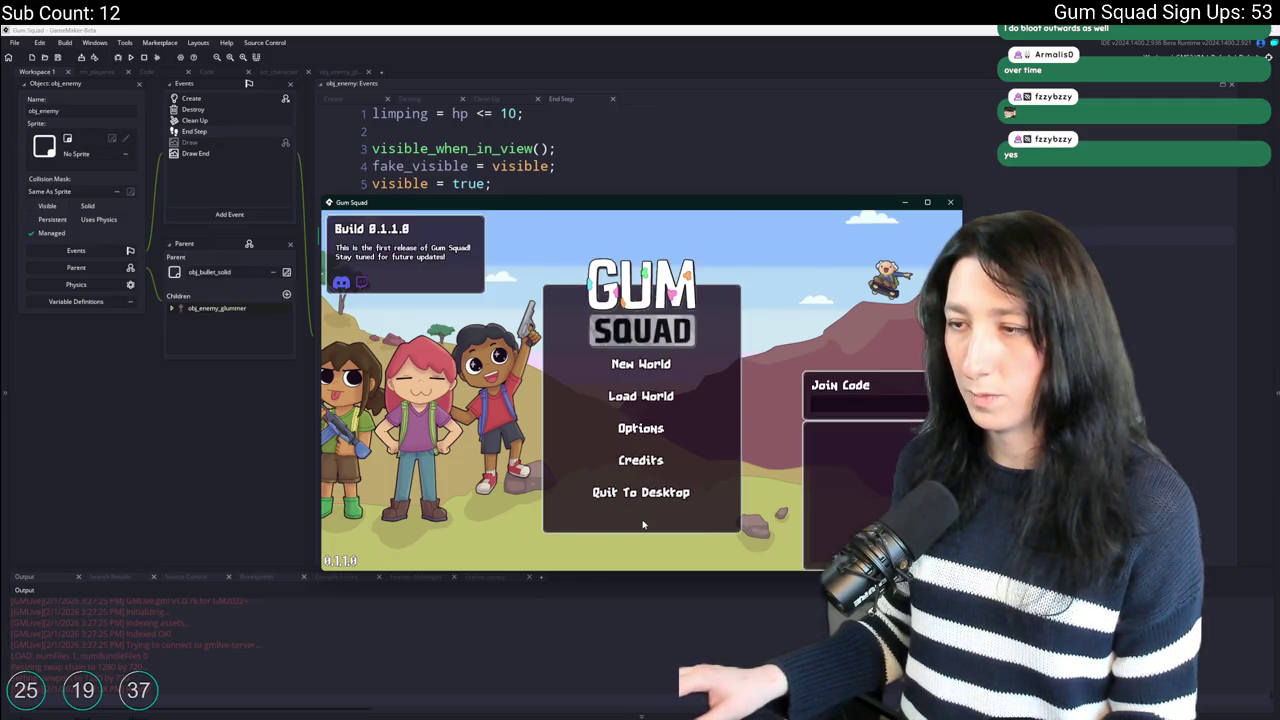
click(645, 365)
click(641, 494)
click(624, 389)
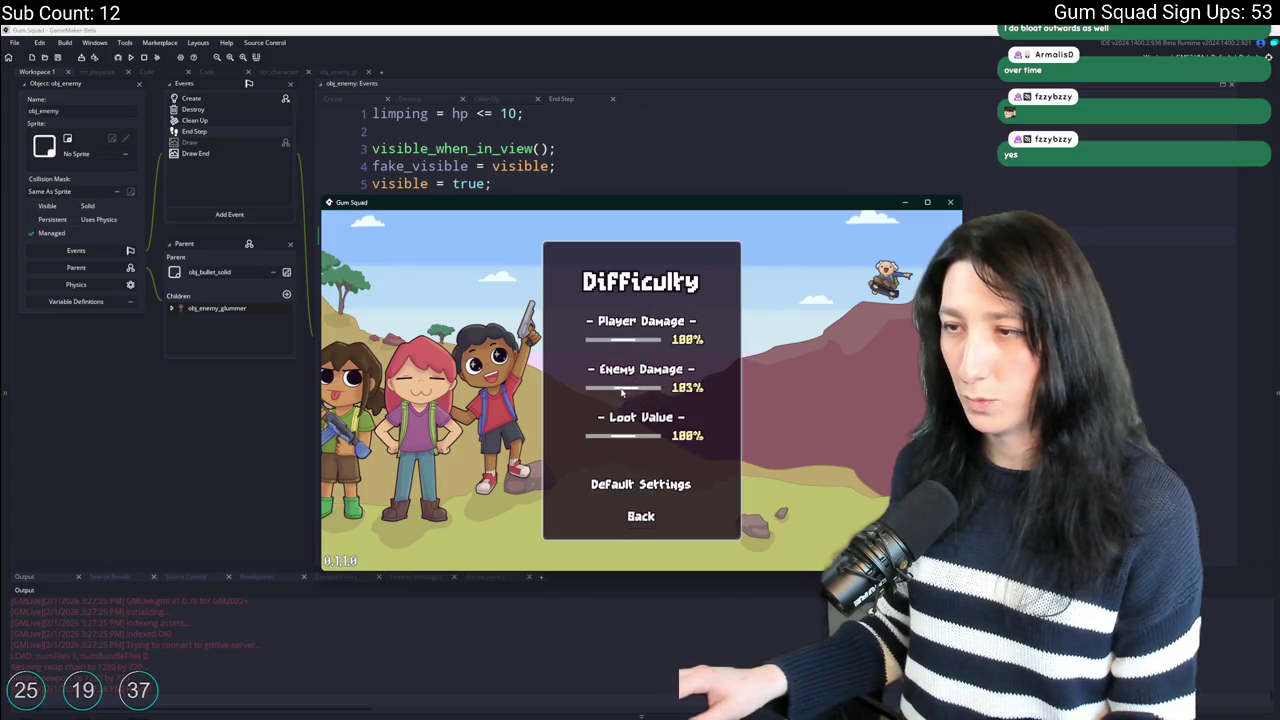
click(629, 512)
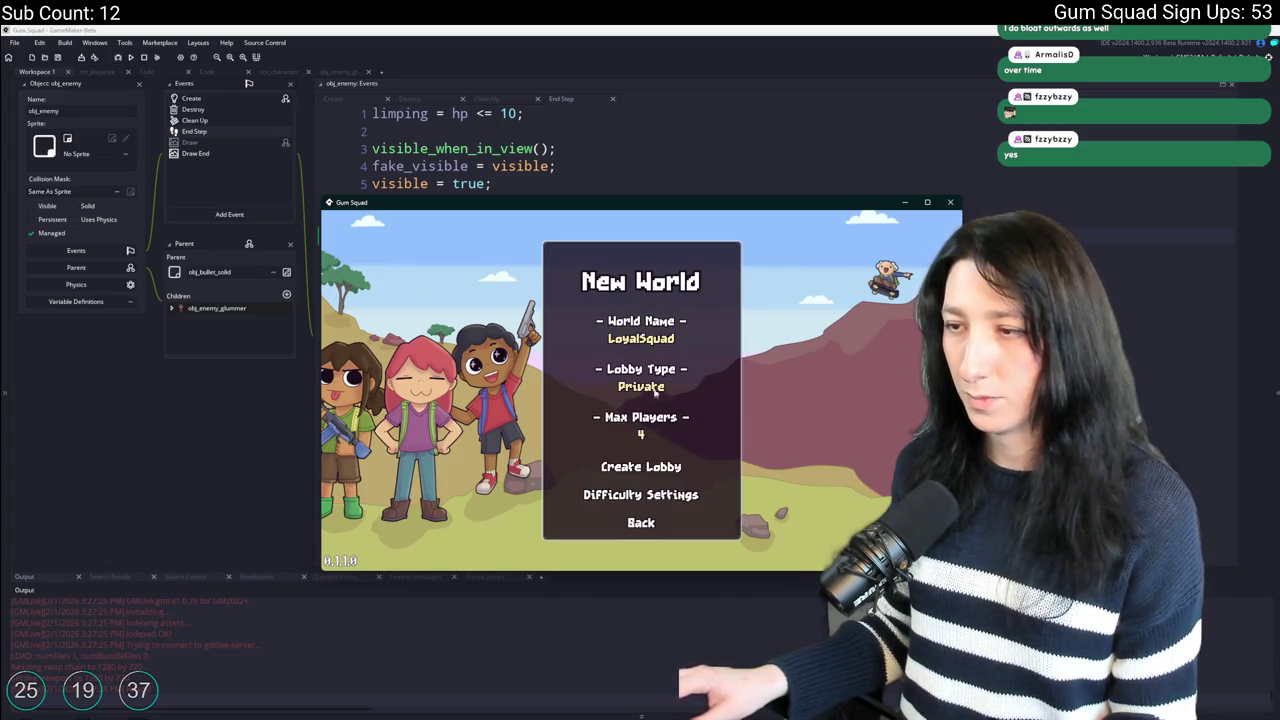
click(640, 463)
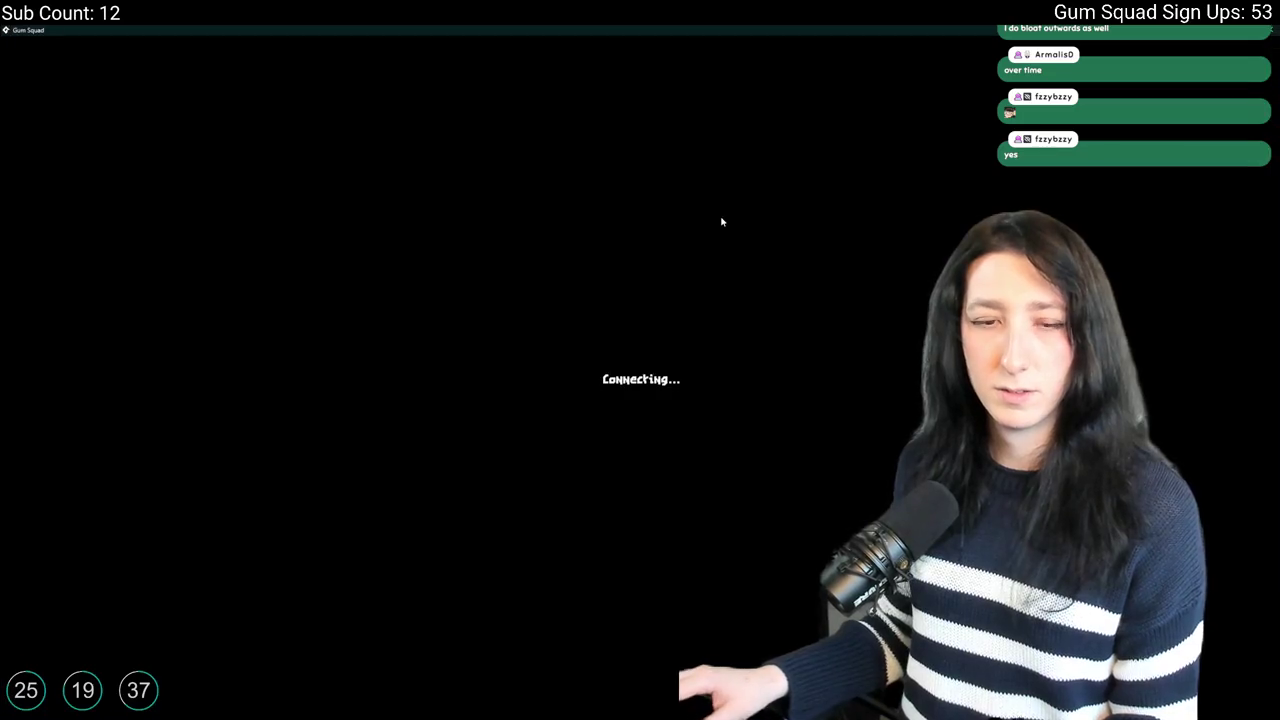
Walk across the farm to the first enemy and shoot it twice to watch the squash.
key(d)
key(e)
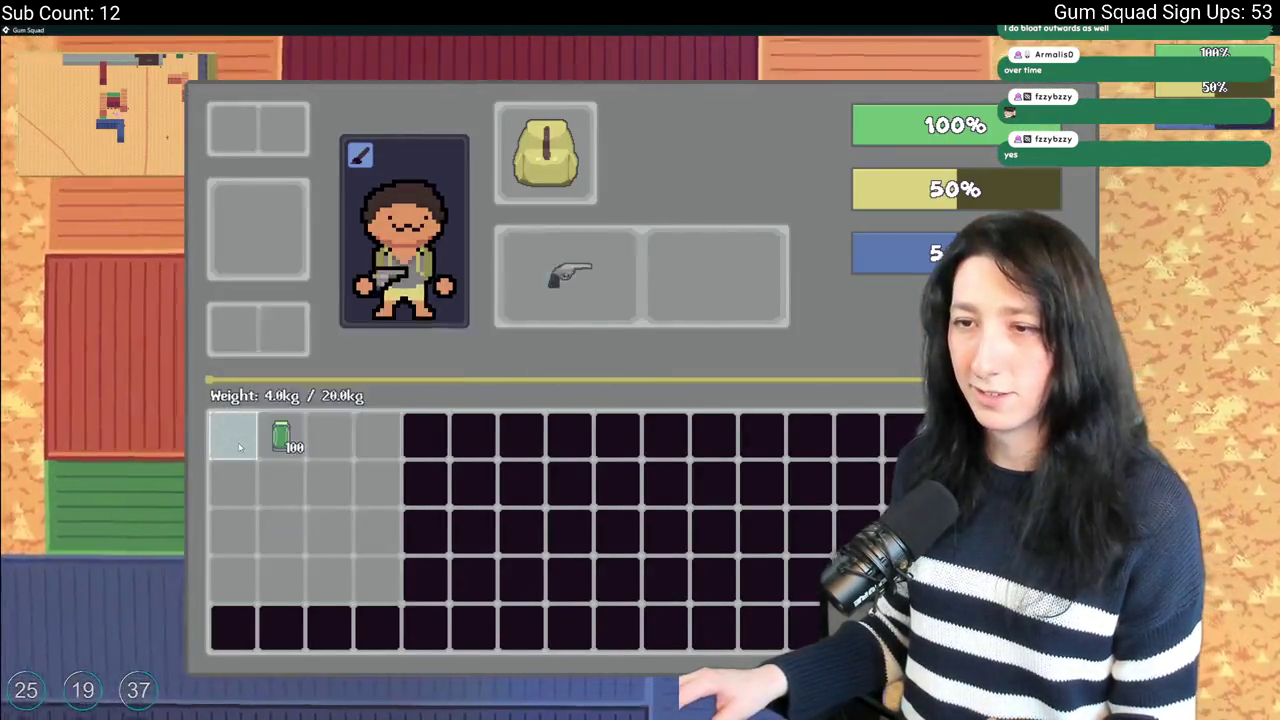
key(e)
key(d)
key(w)
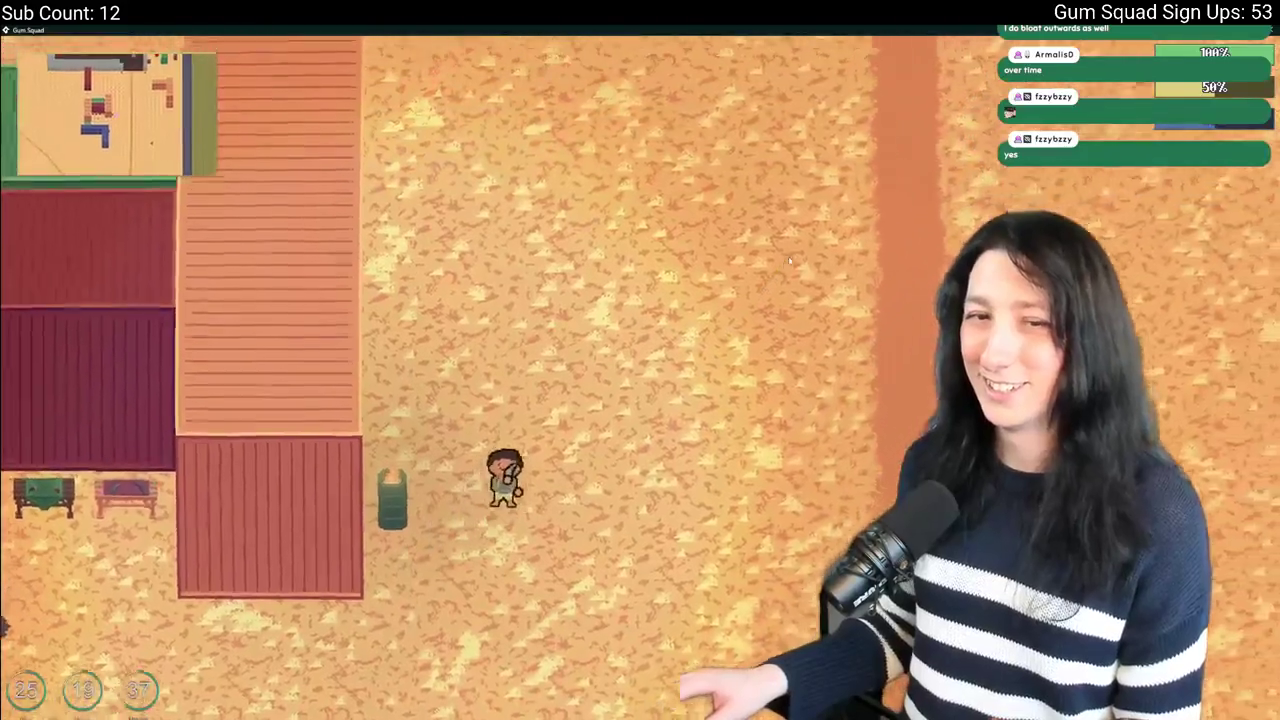
key(d)
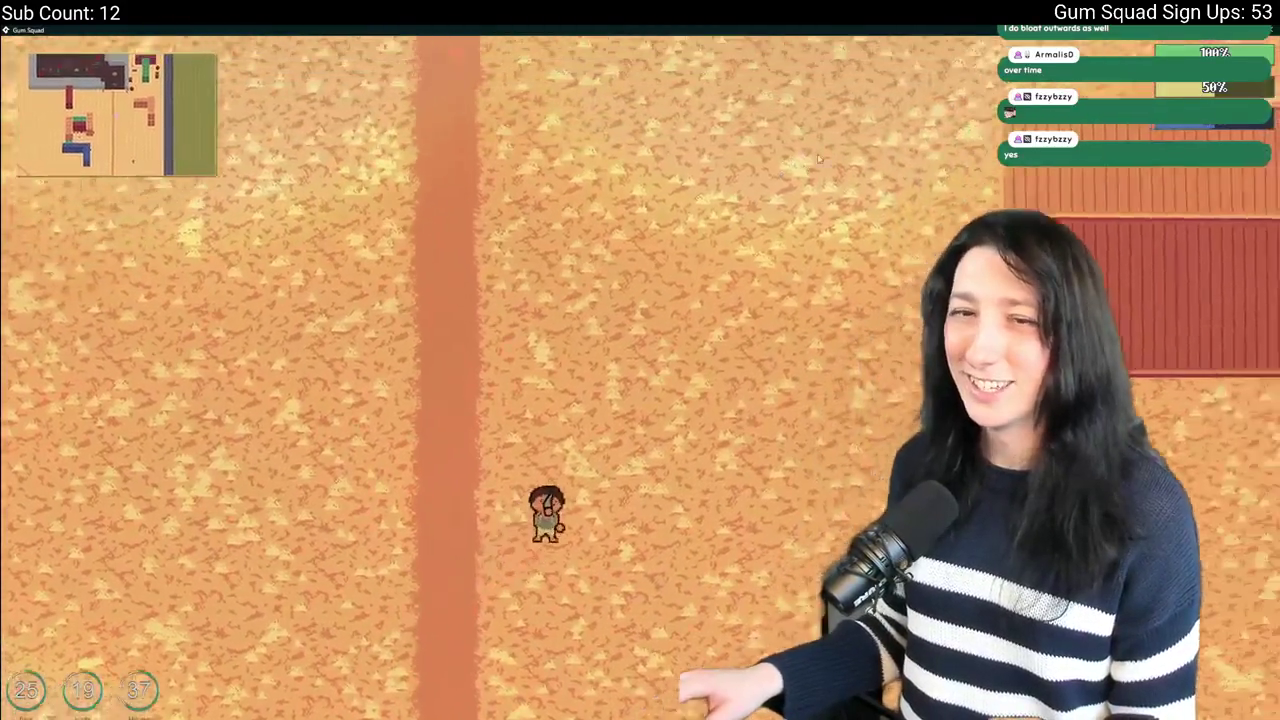
key(w)
key(d)
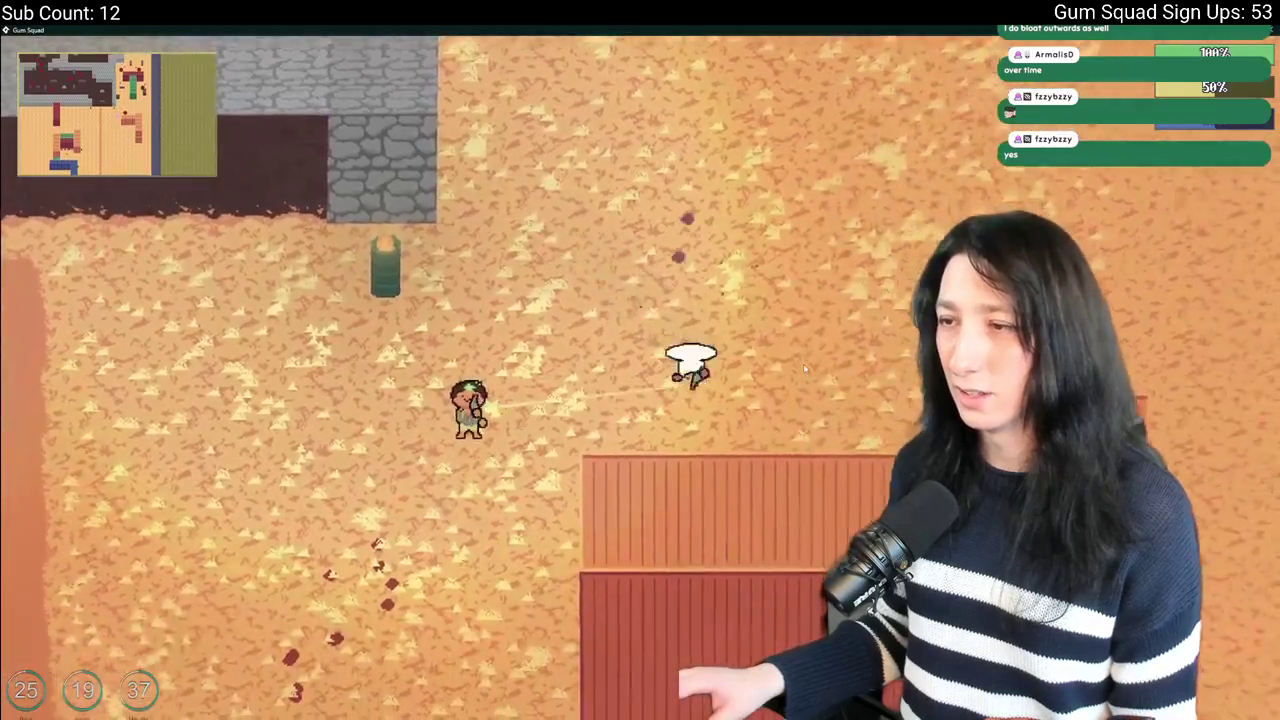
click(805, 370)
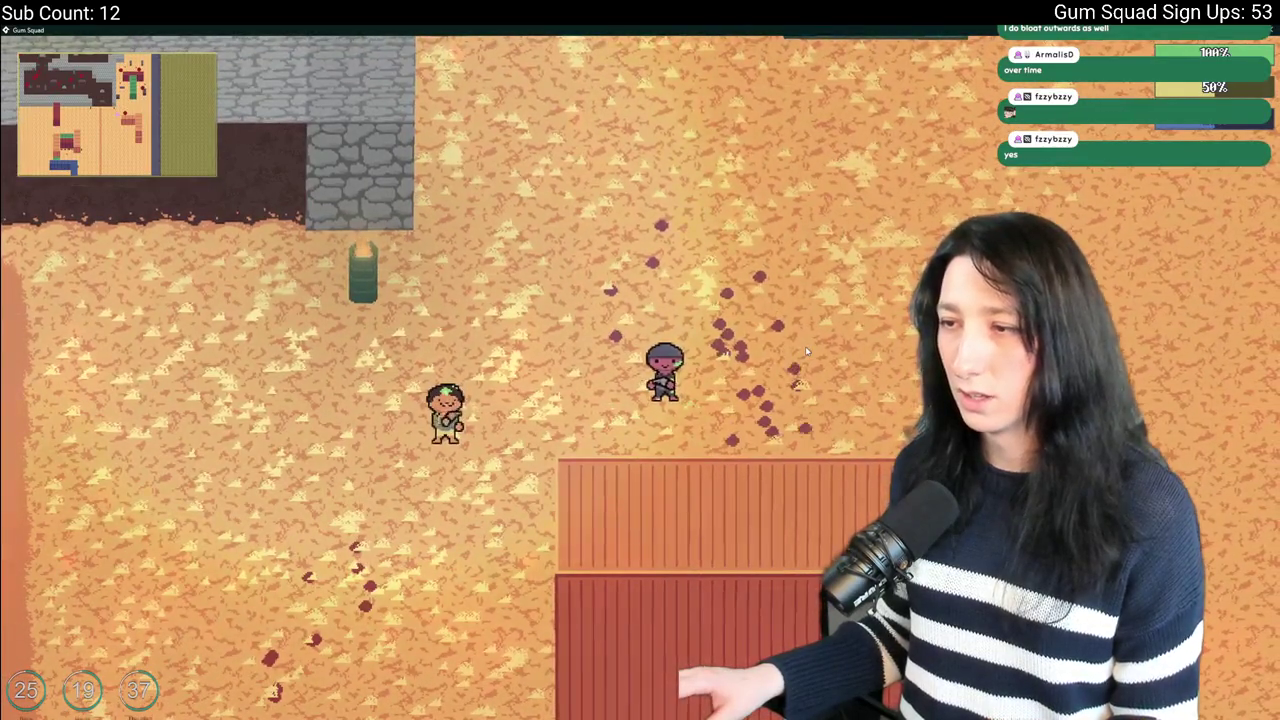
key(w)
key(d)
click(767, 397)
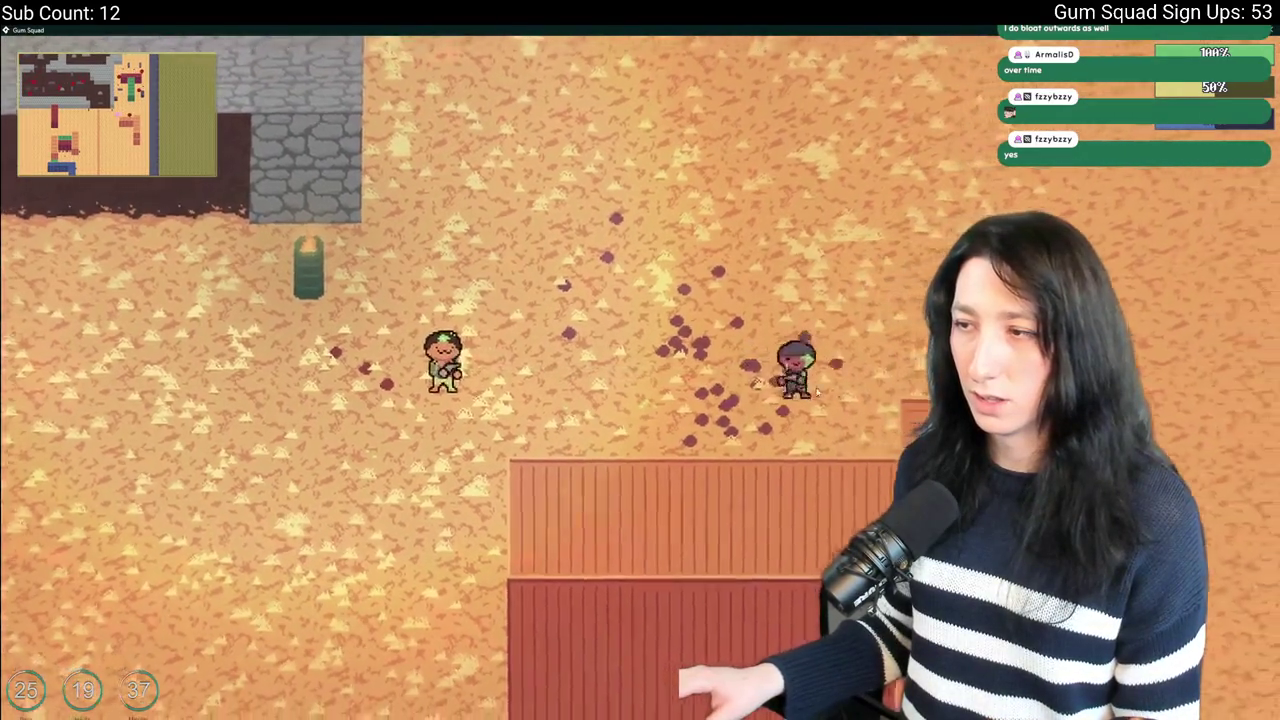
Move past the roofs, shoot the approaching zombie, then dodge around the zombie group.
key(w)
key(d)
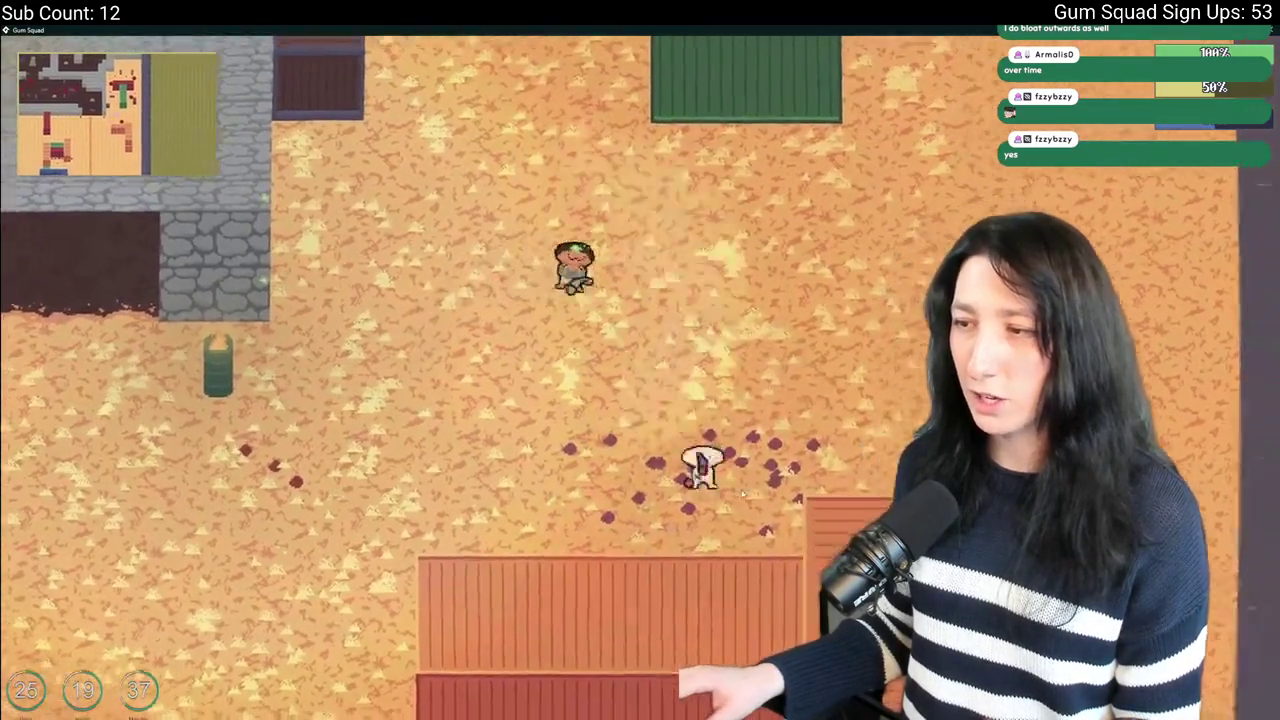
key(s)
key(d)
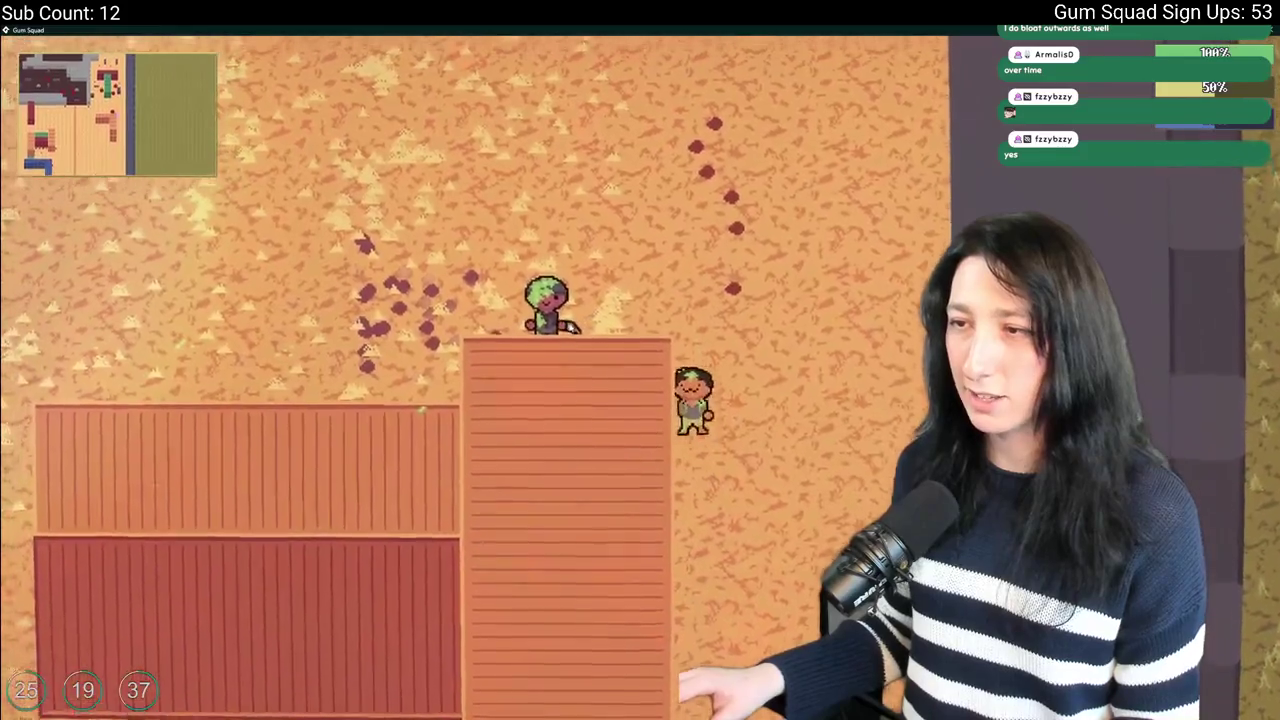
key(w)
click(613, 310)
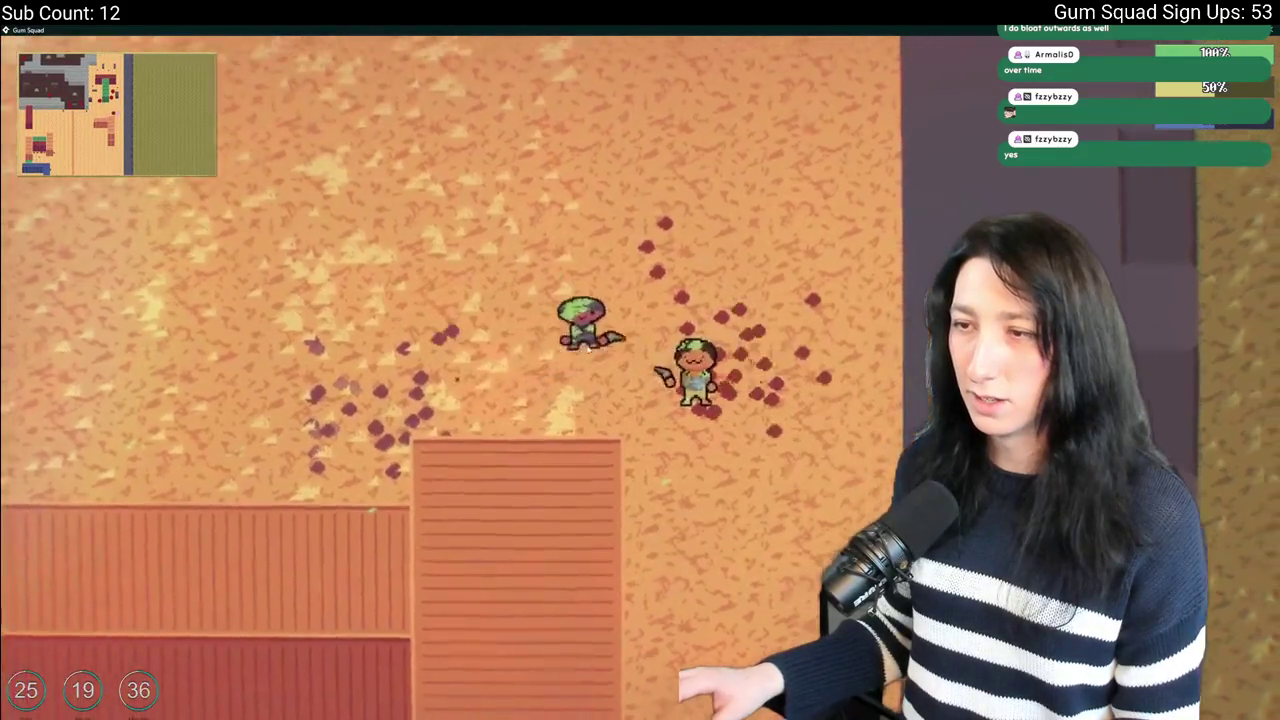
key(s)
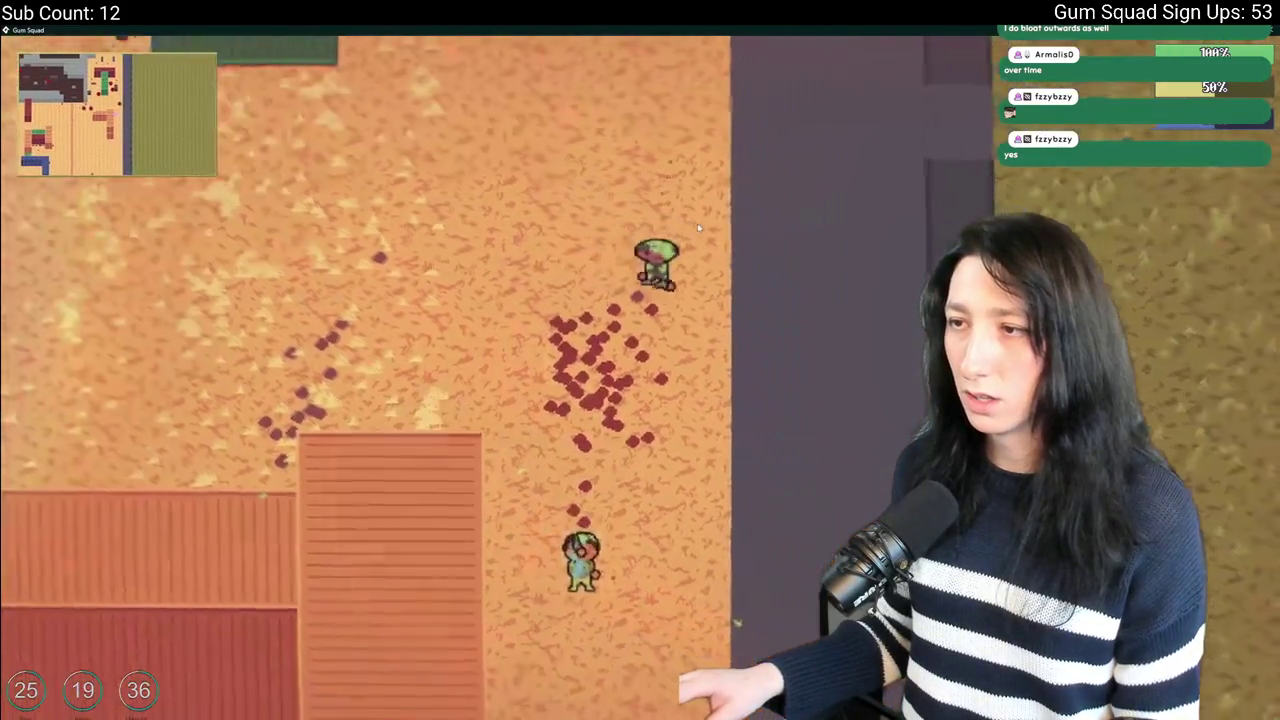
key(s)
key(a)
key(w)
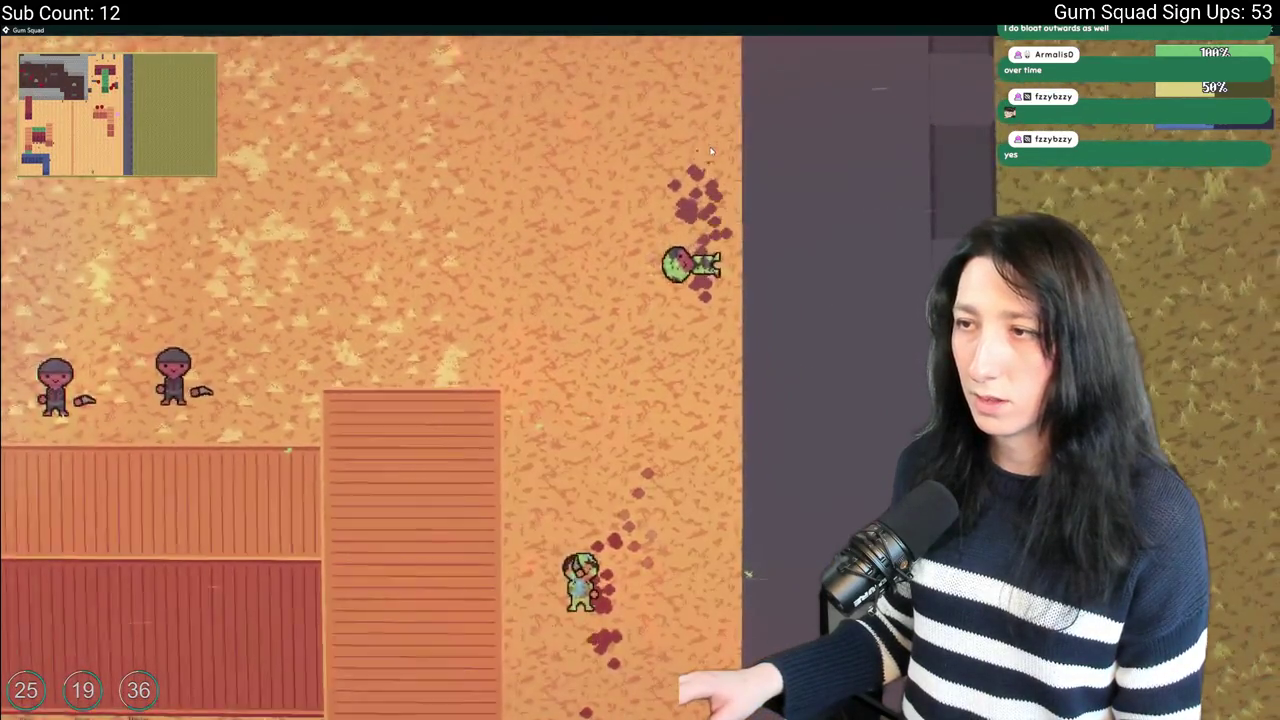
key(a)
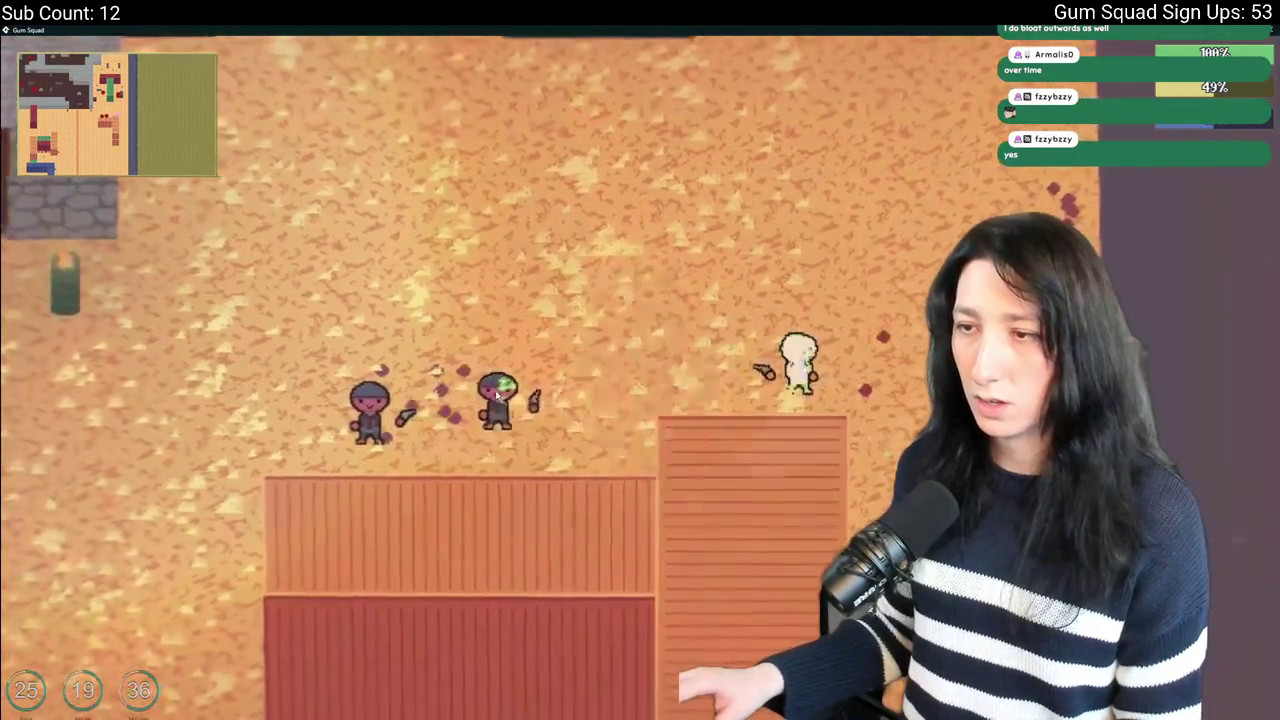
key(s)
key(w)
key(a)
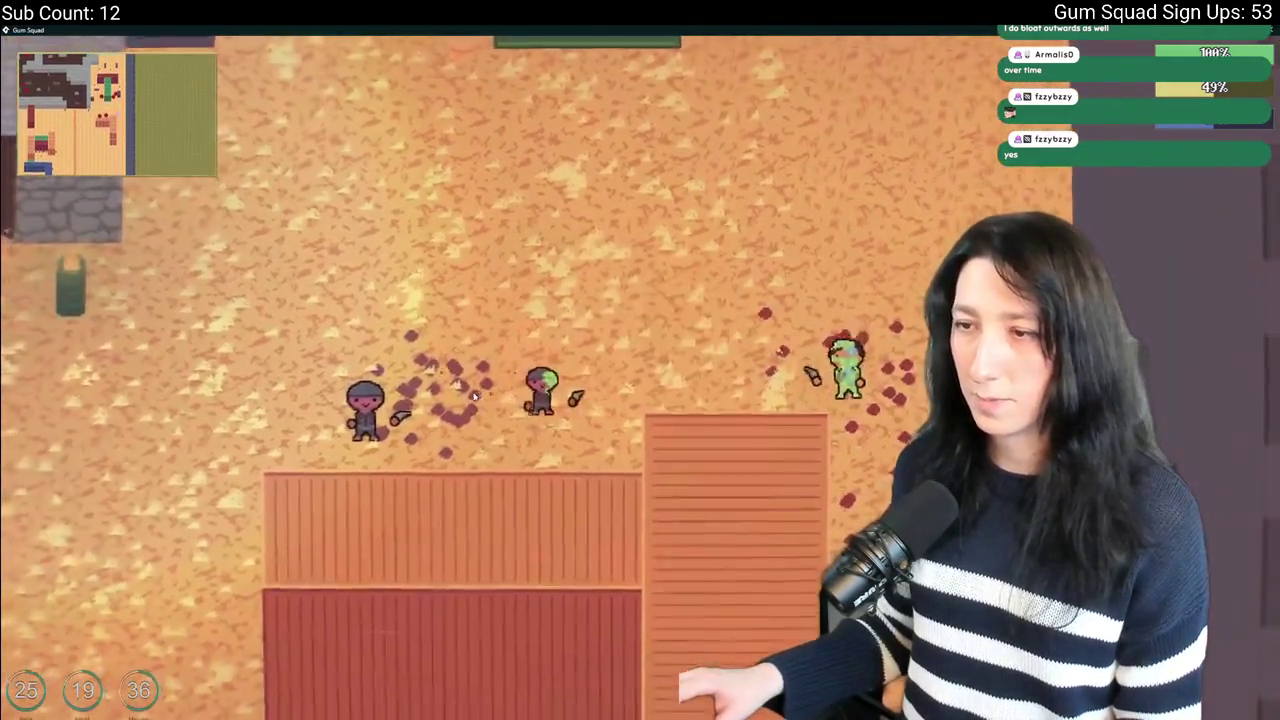
key(s)
key(d)
key(w)
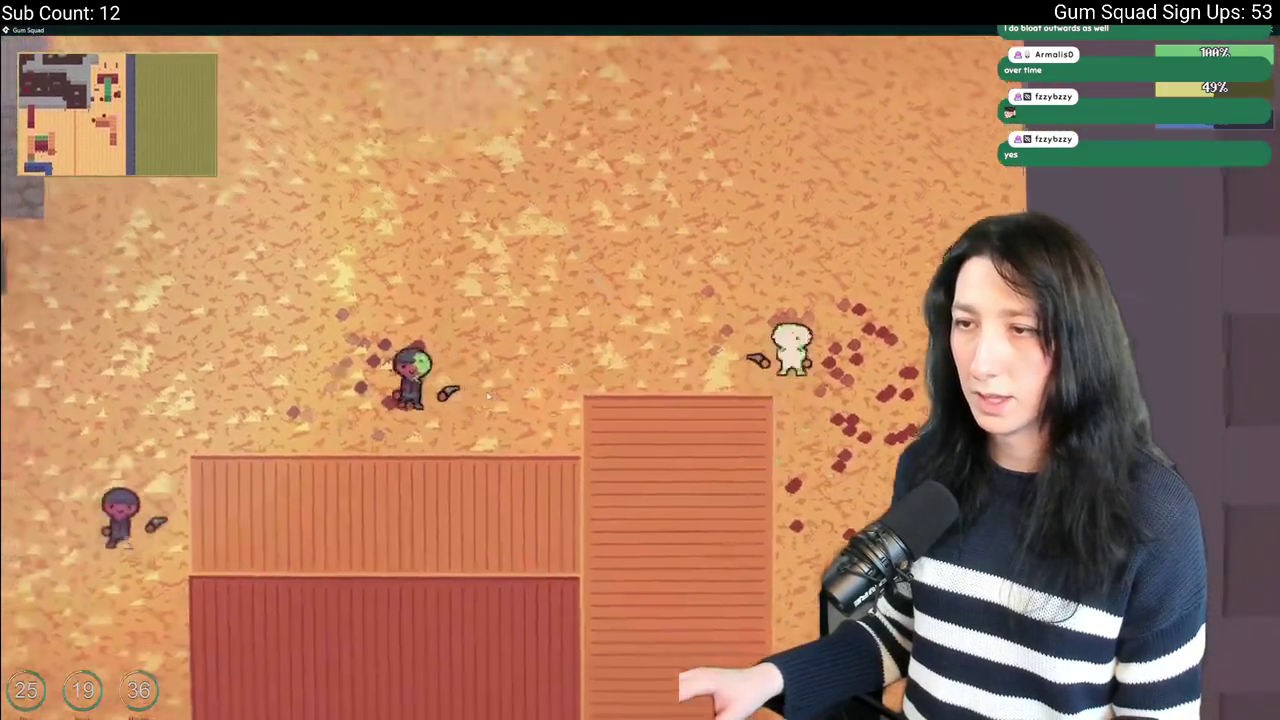
key(a)
key(a)
Attack the nearby zombie and shoot the blue zombie near the containers, then close the game.
key(s)
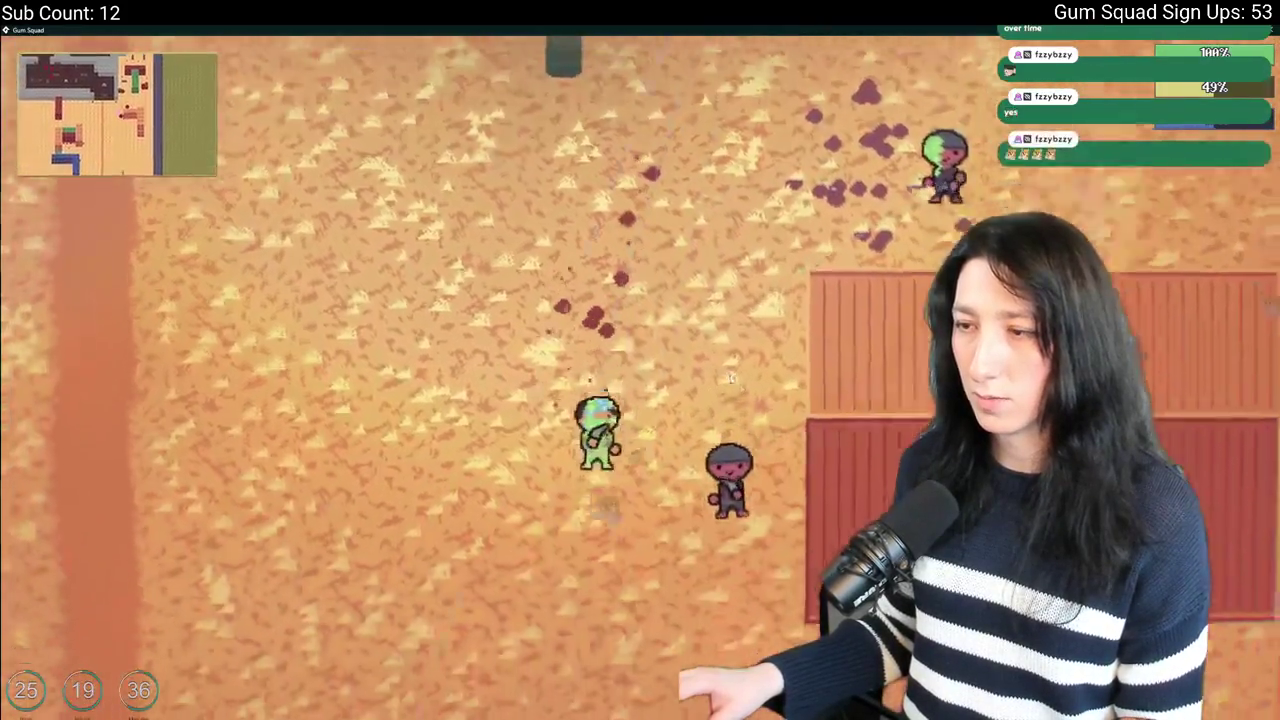
key(s)
key(d)
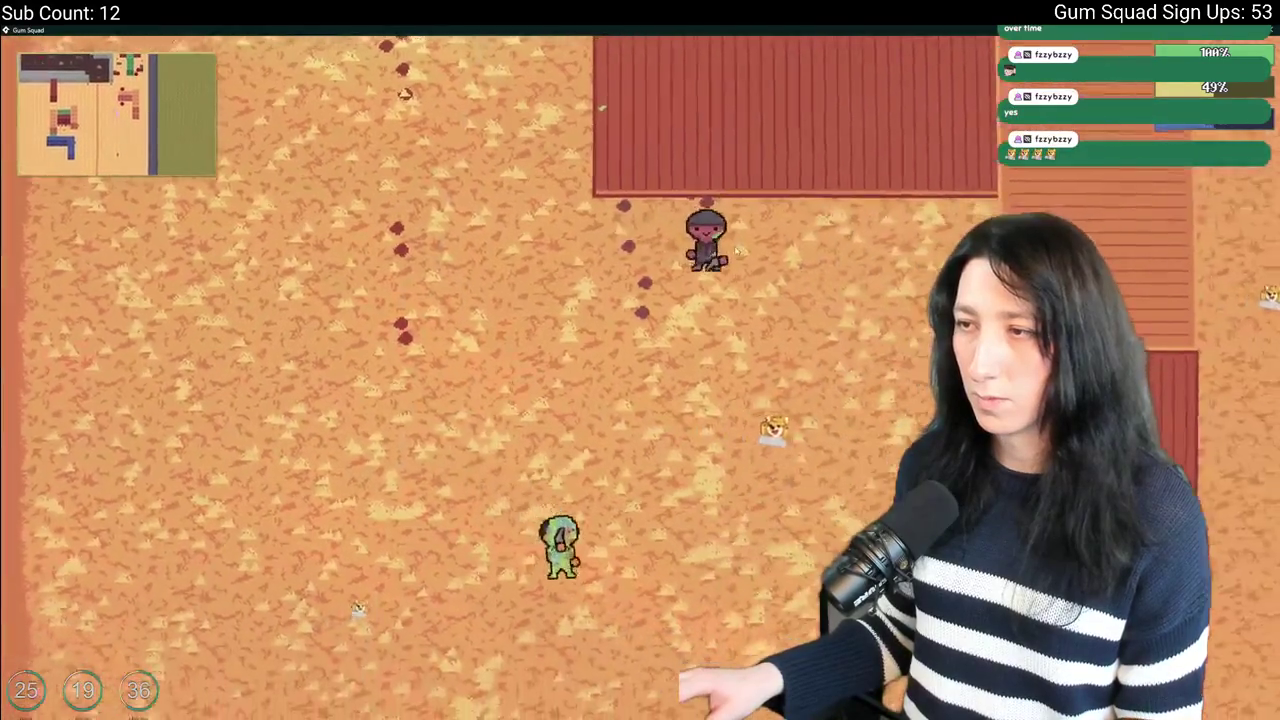
key(w)
key(d)
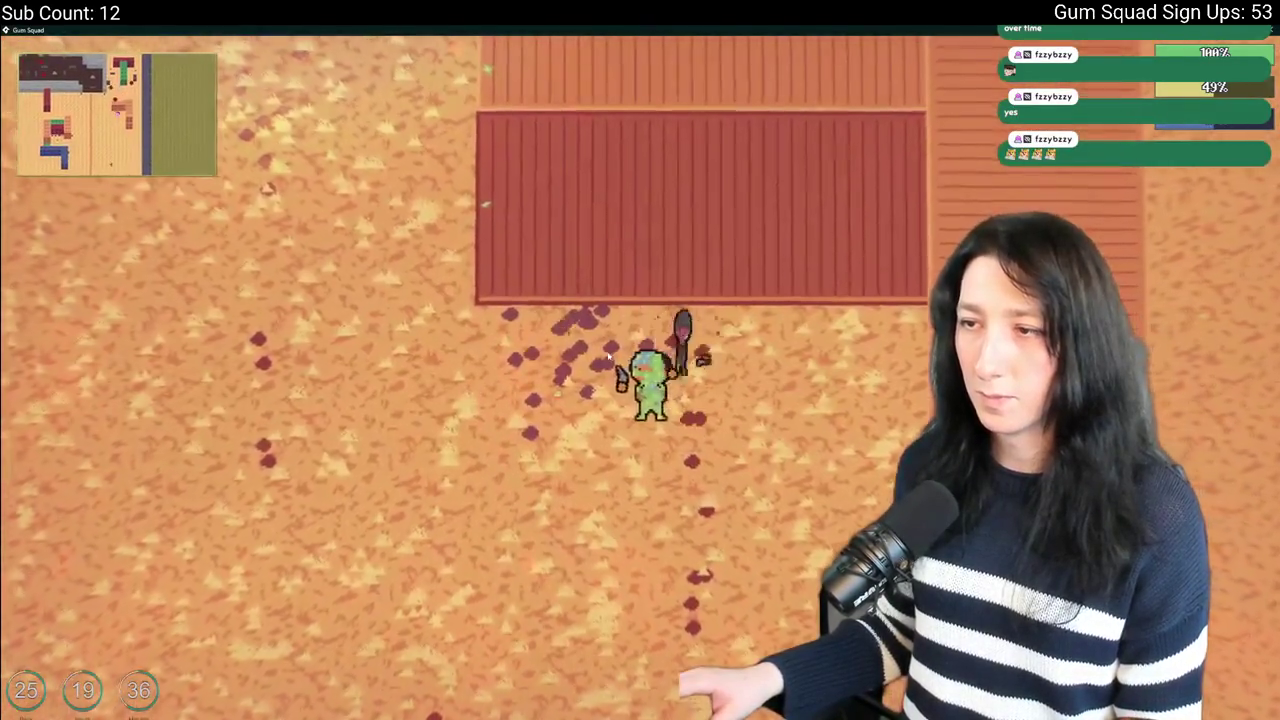
click(607, 356)
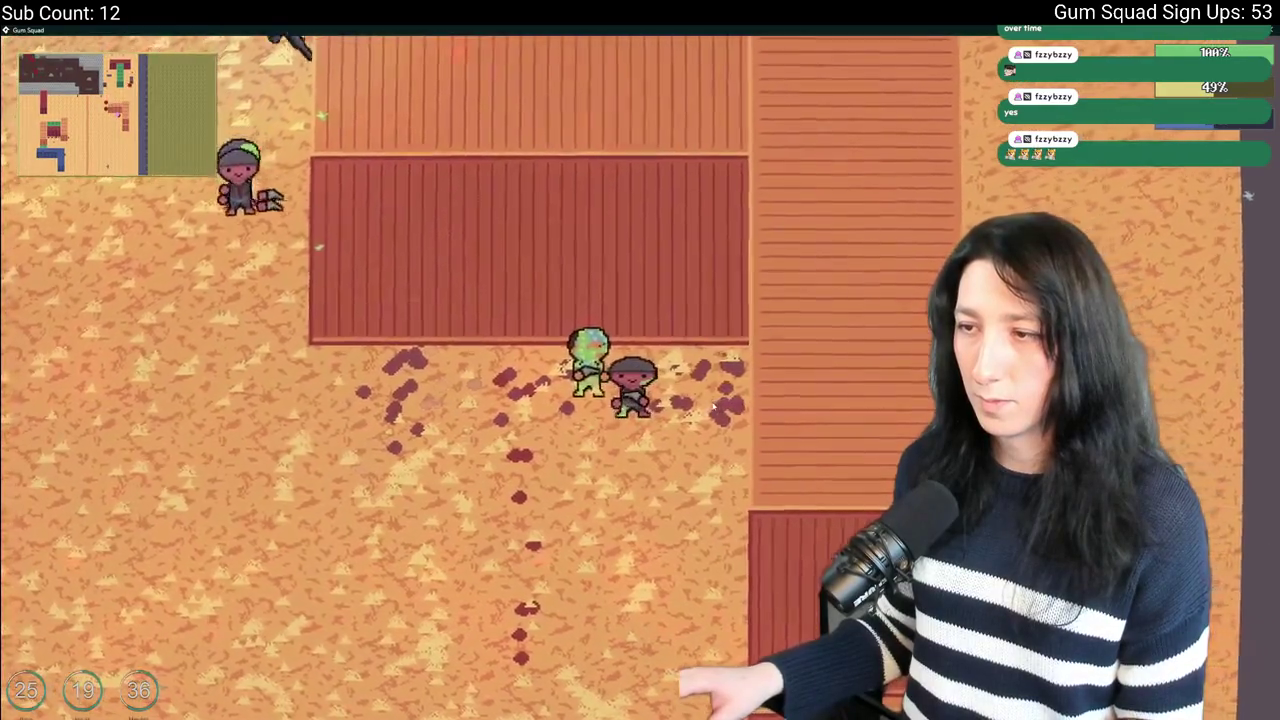
key(a)
key(s)
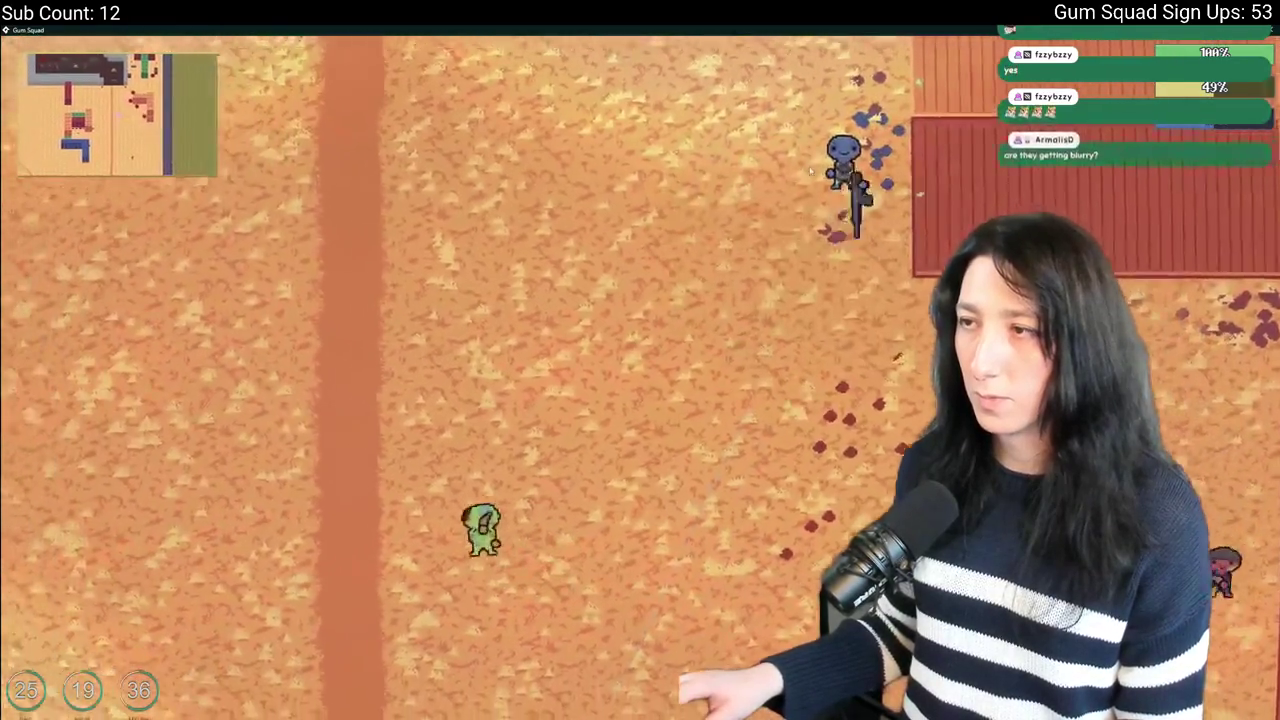
key(w)
click(830, 290)
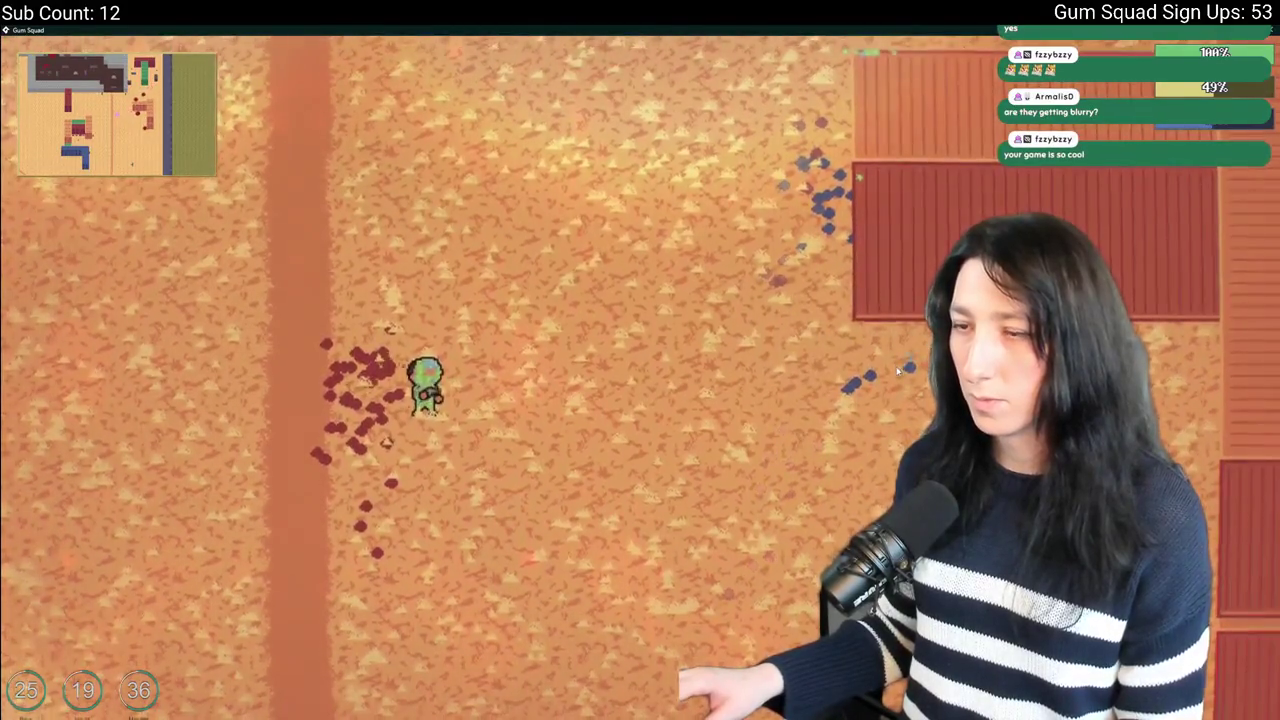
key(d)
key(s)
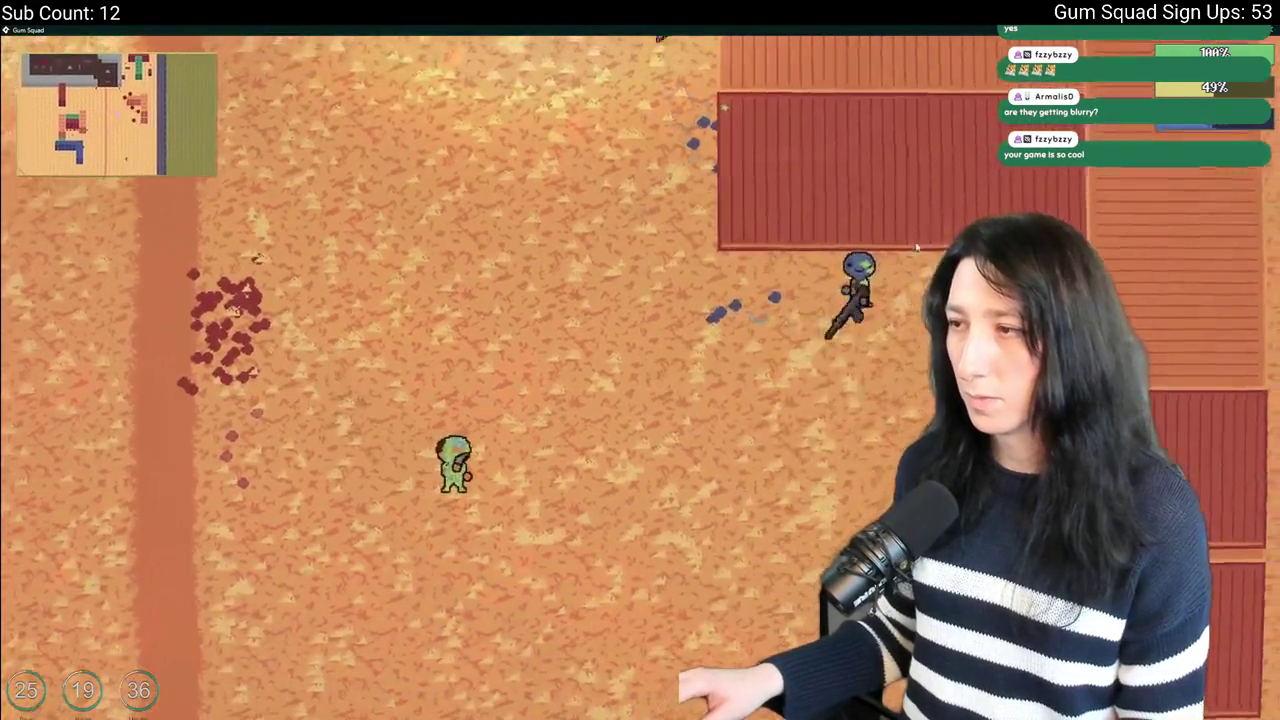
click(916, 247)
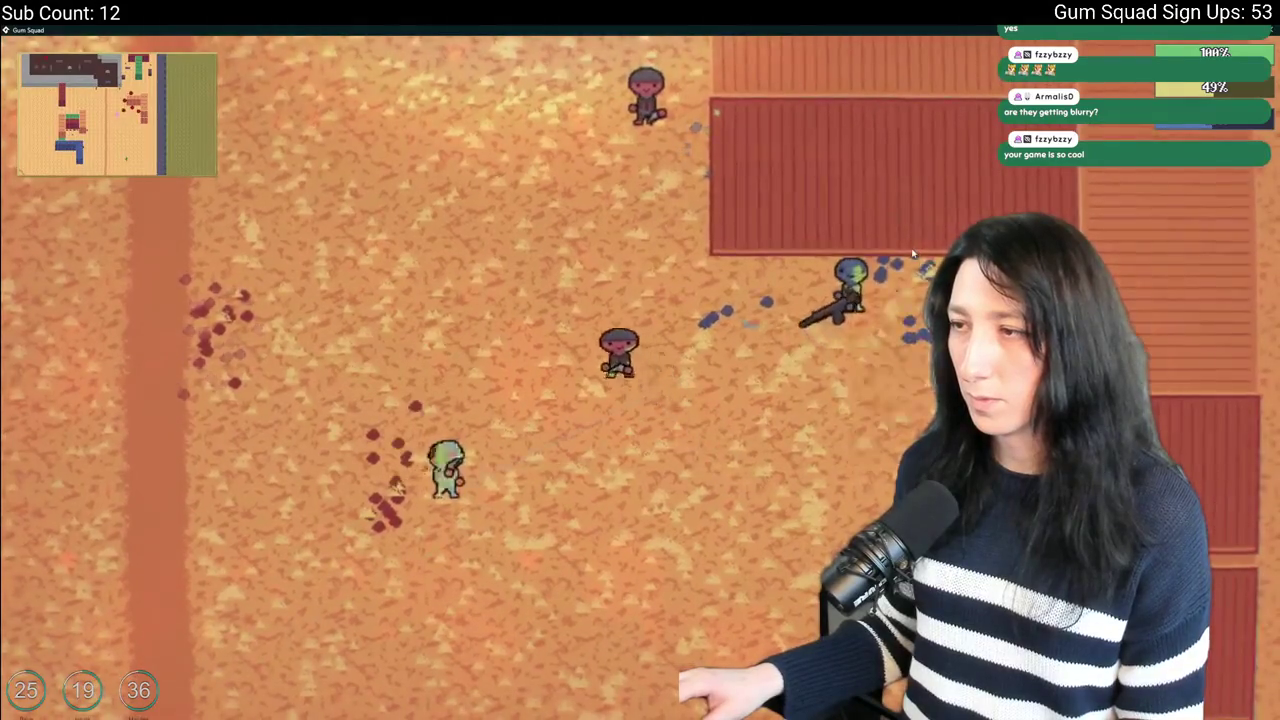
key(d)
key(d)
key(s)
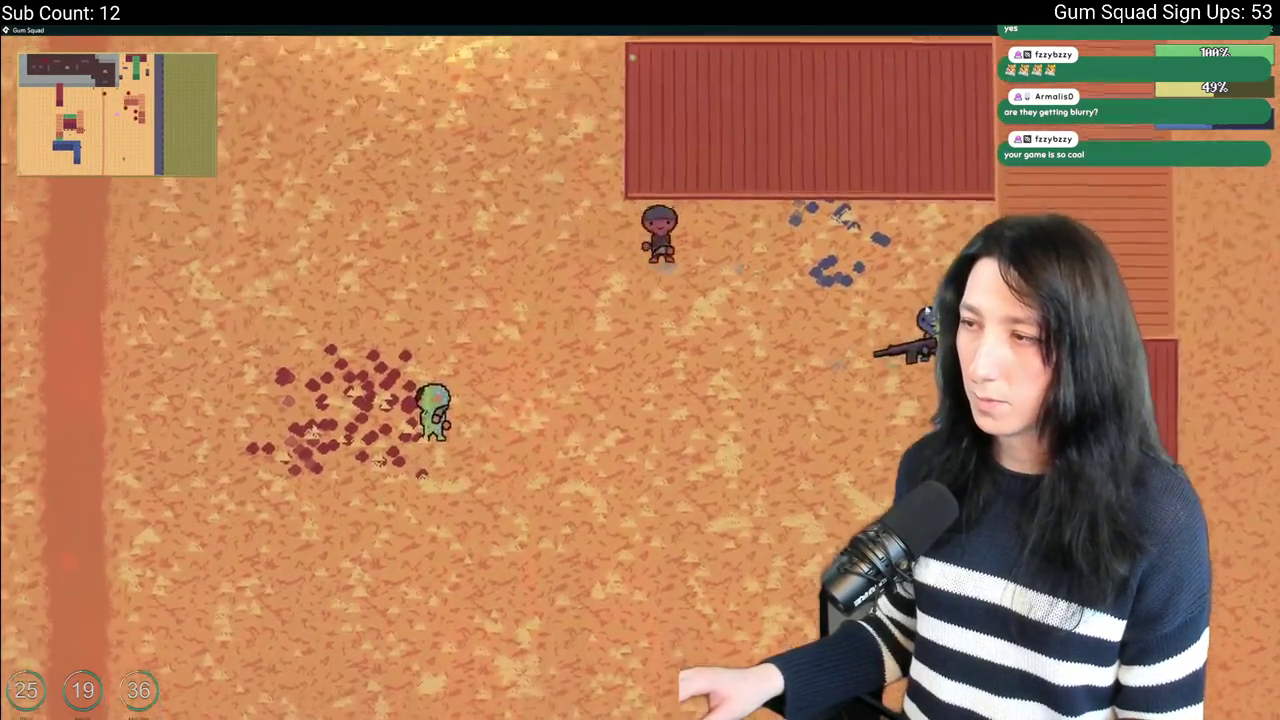
key(w)
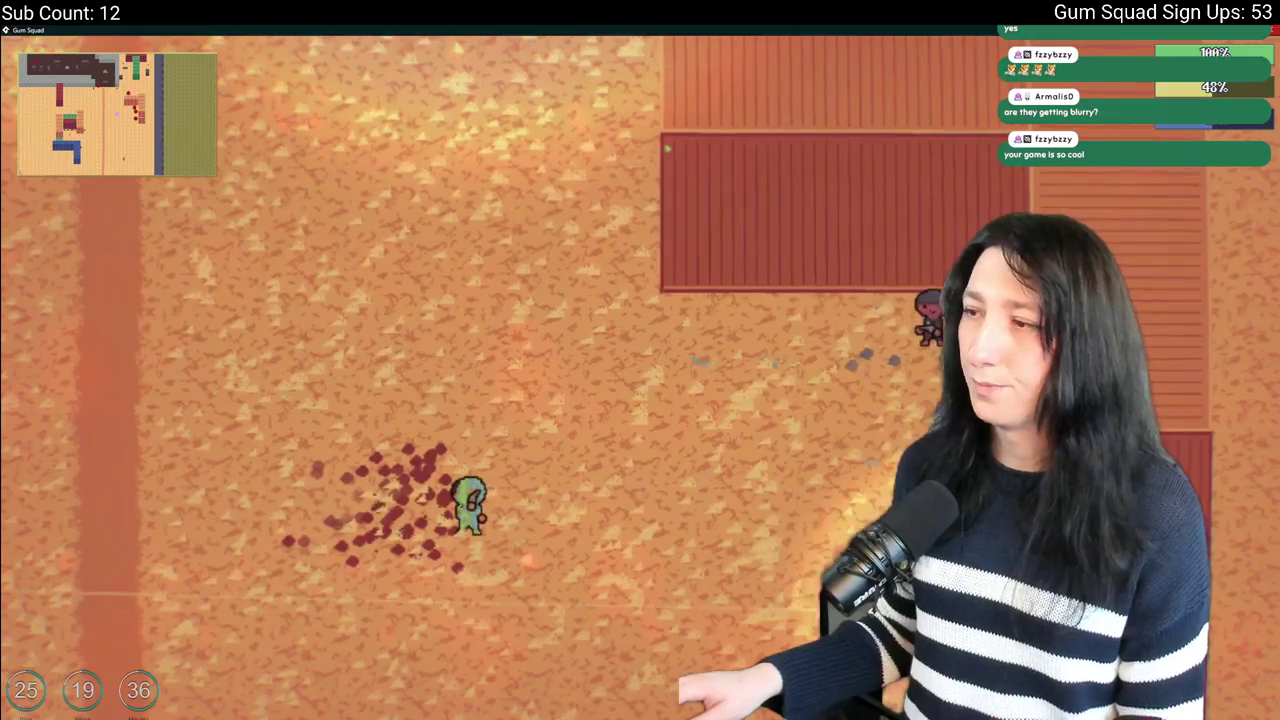
key(Escape)
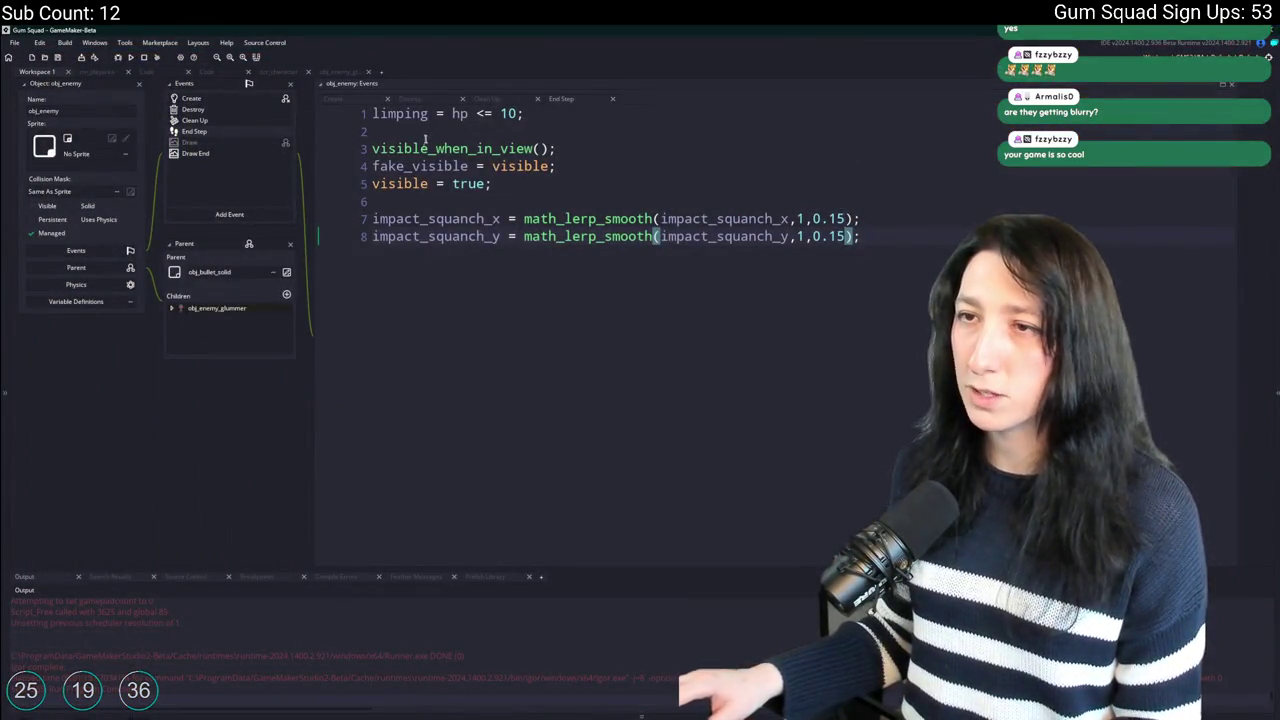
Look through obj_enemy's Create event, the obj_enemy_glummer code and the ToDo list.
click(241, 163)
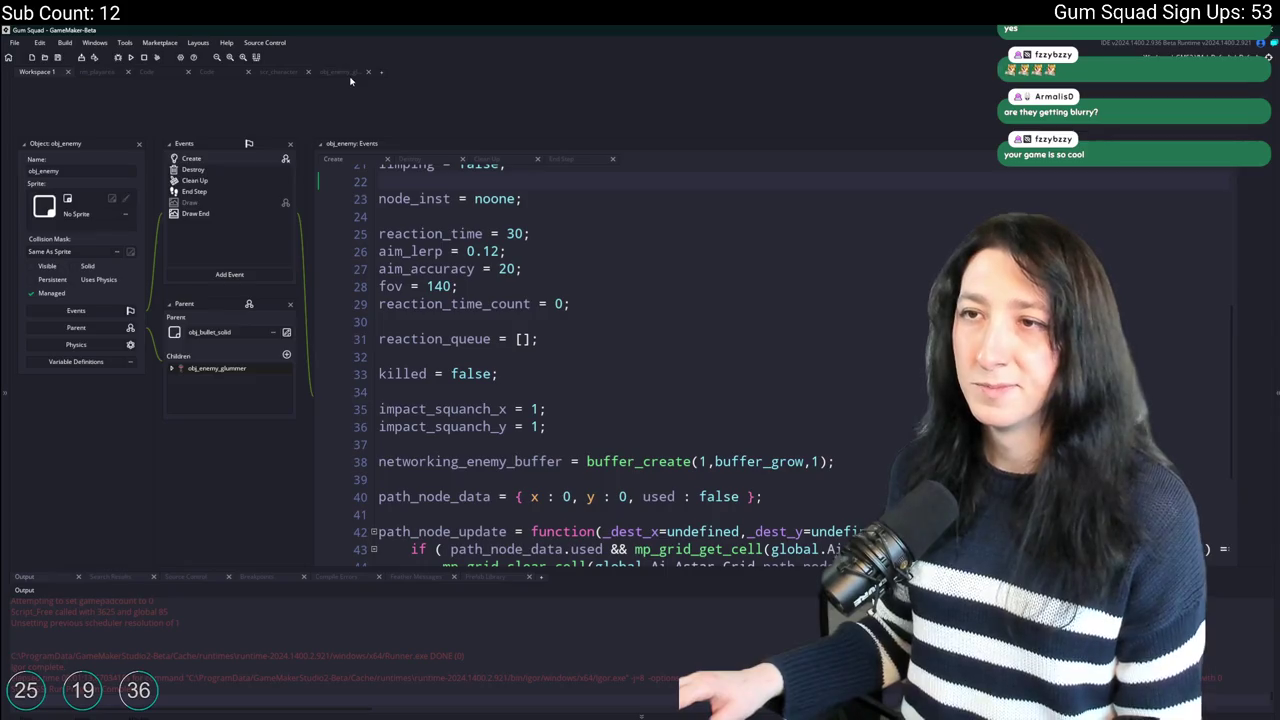
click(350, 75)
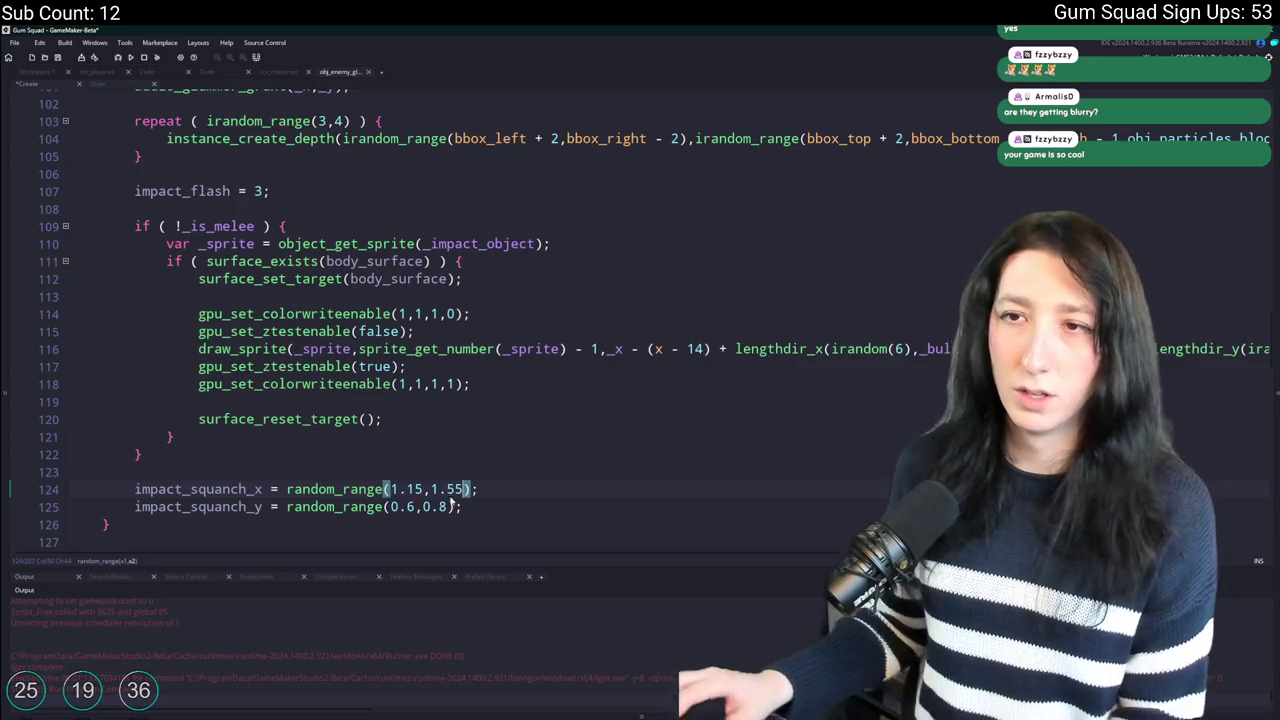
click(225, 72)
click(50, 73)
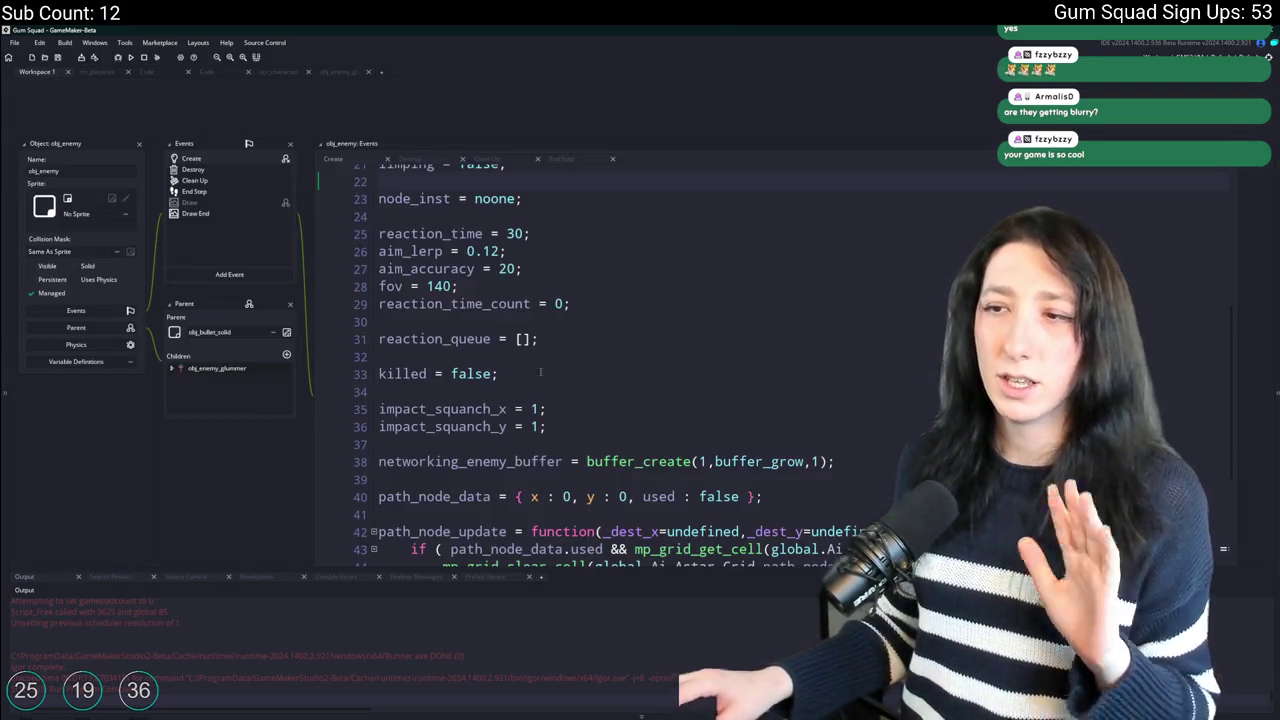
Jump to the impact_squanch_x End Step code and change both lerp rates from 0.15 to 0.175.
click(104, 578)
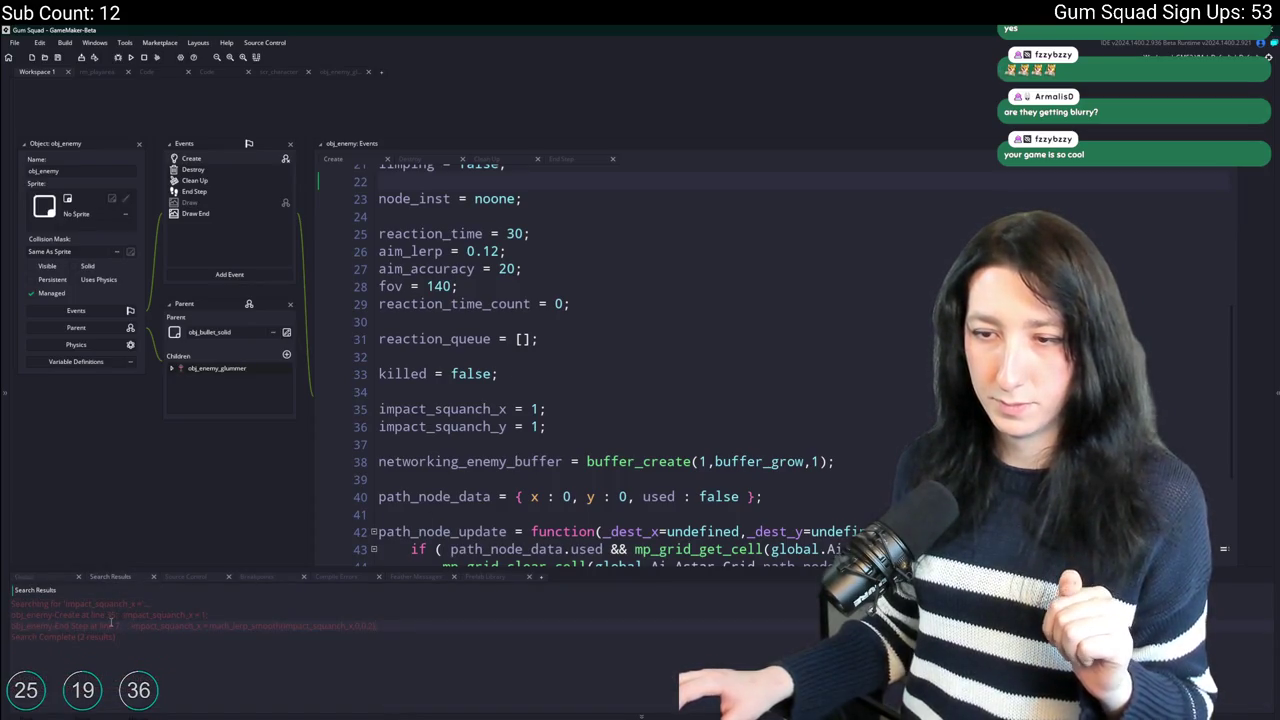
double_click(111, 625)
click(837, 236)
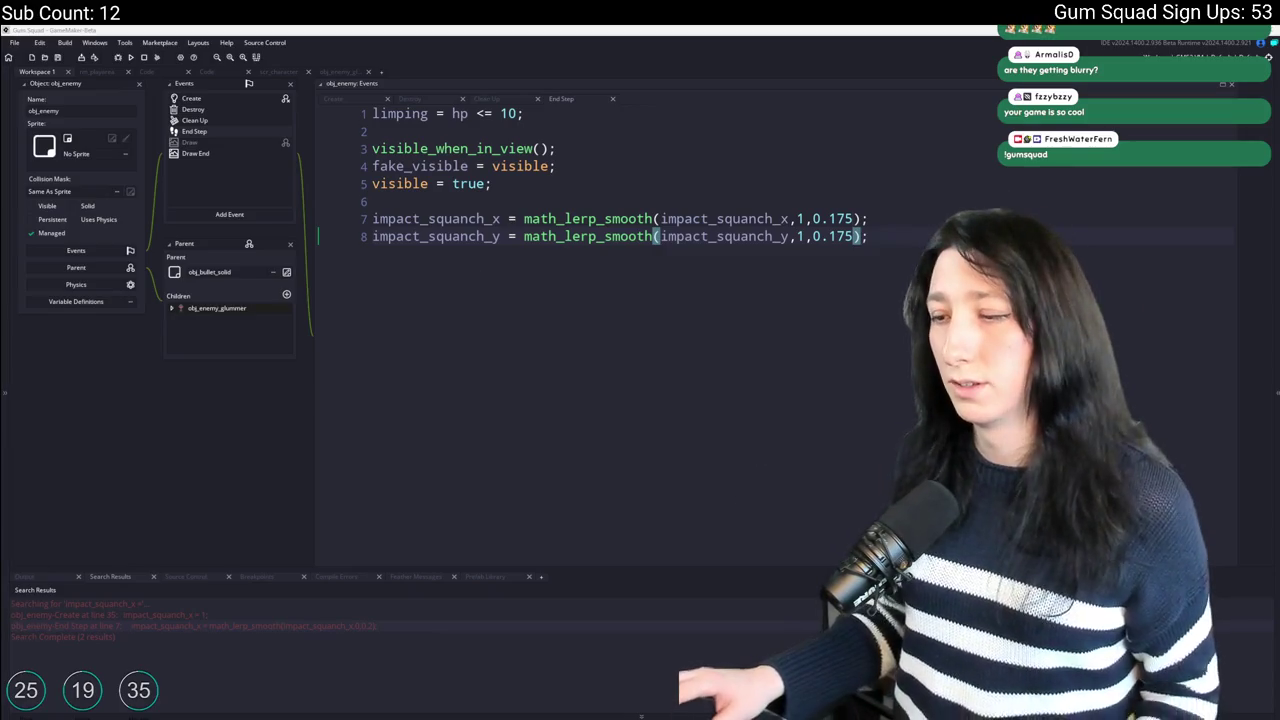
key(alt+Tab)
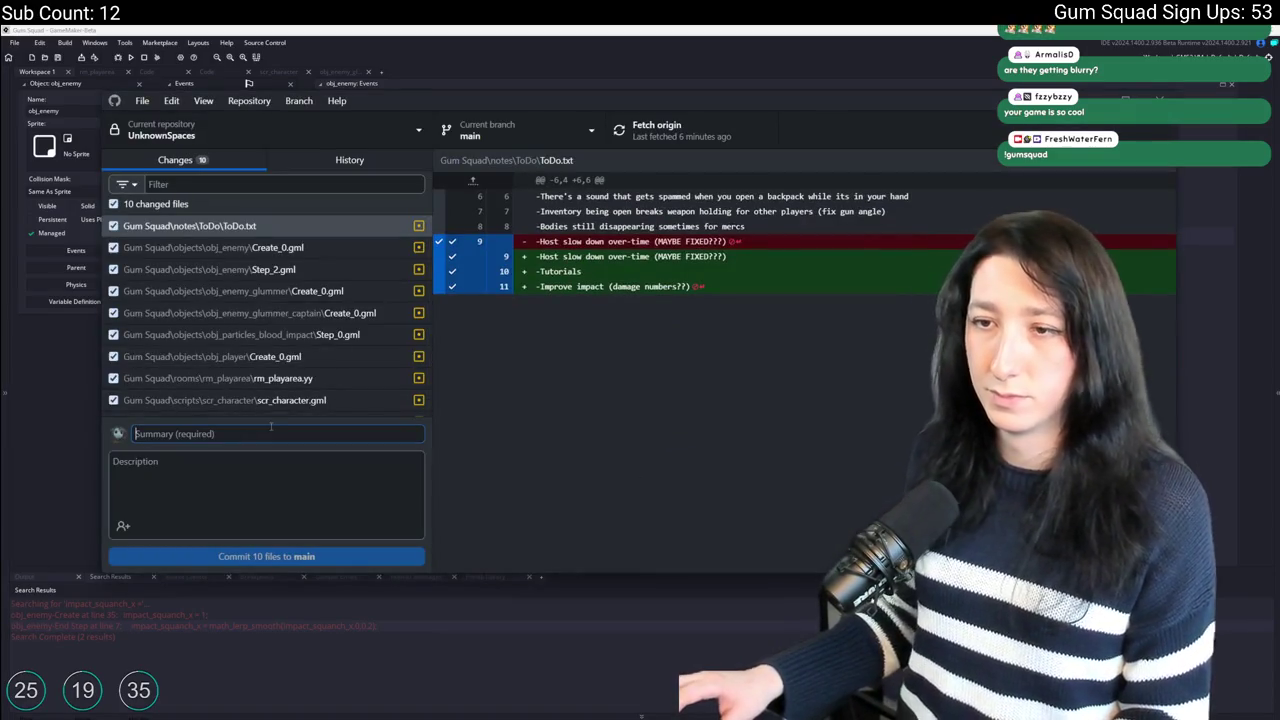
Commit the 10 changed files to main with a blood-fix summary and push to origin.
text(b)
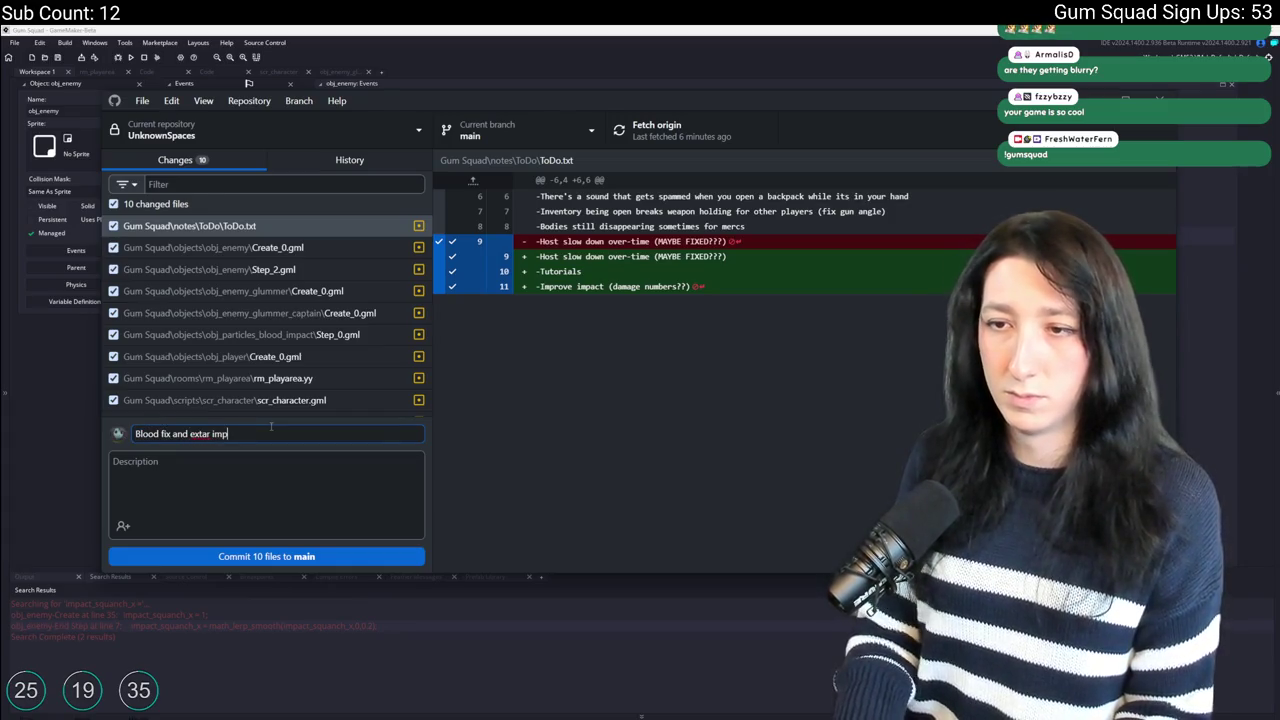
key(BackSpace)
key(BackSpace)
key(BackSpace)
text(r)
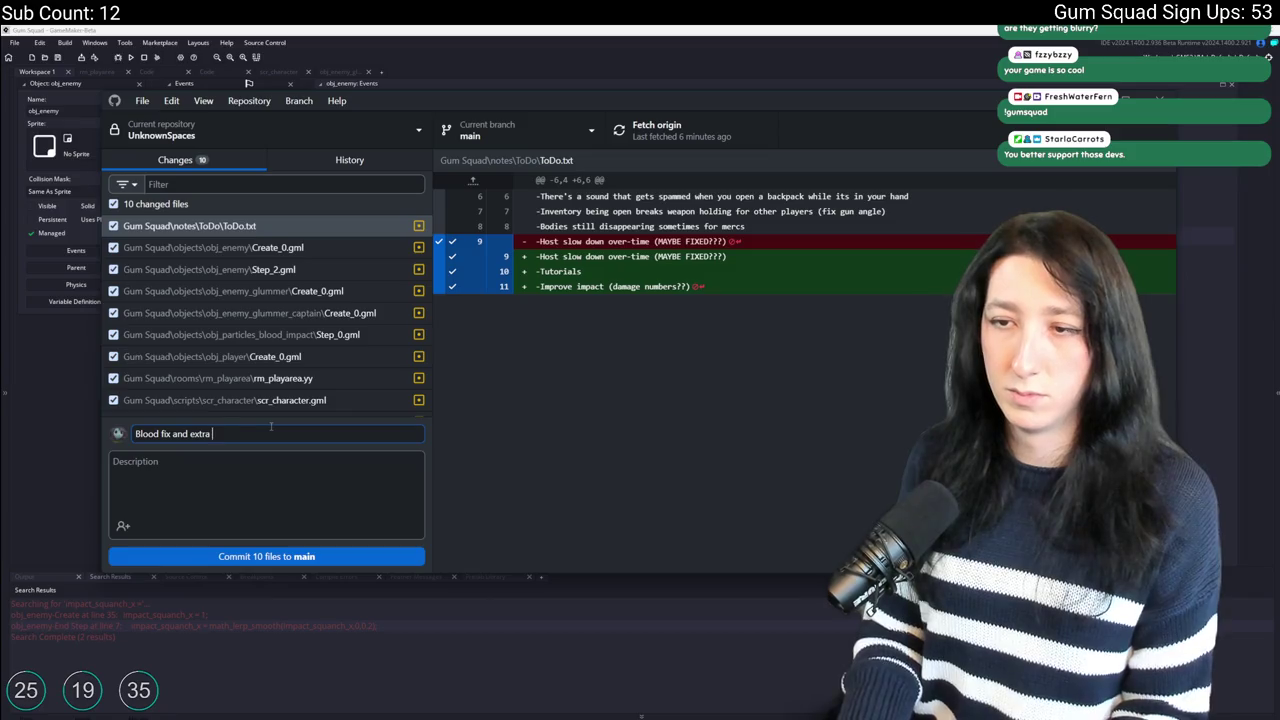
click(279, 556)
key(ctrl+p)
key(alt+Tab)
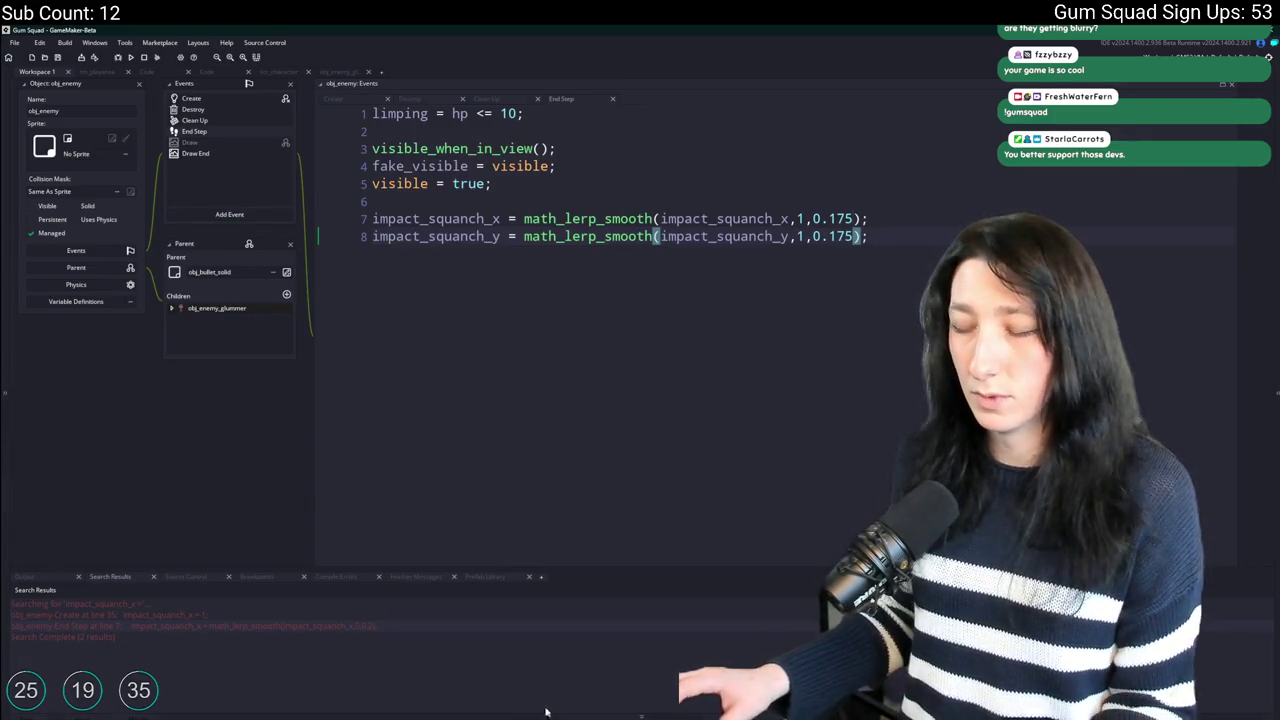
Dismiss the Start menu and close the obj_enemy editor windows so Workspace 1 is empty.
key(super)
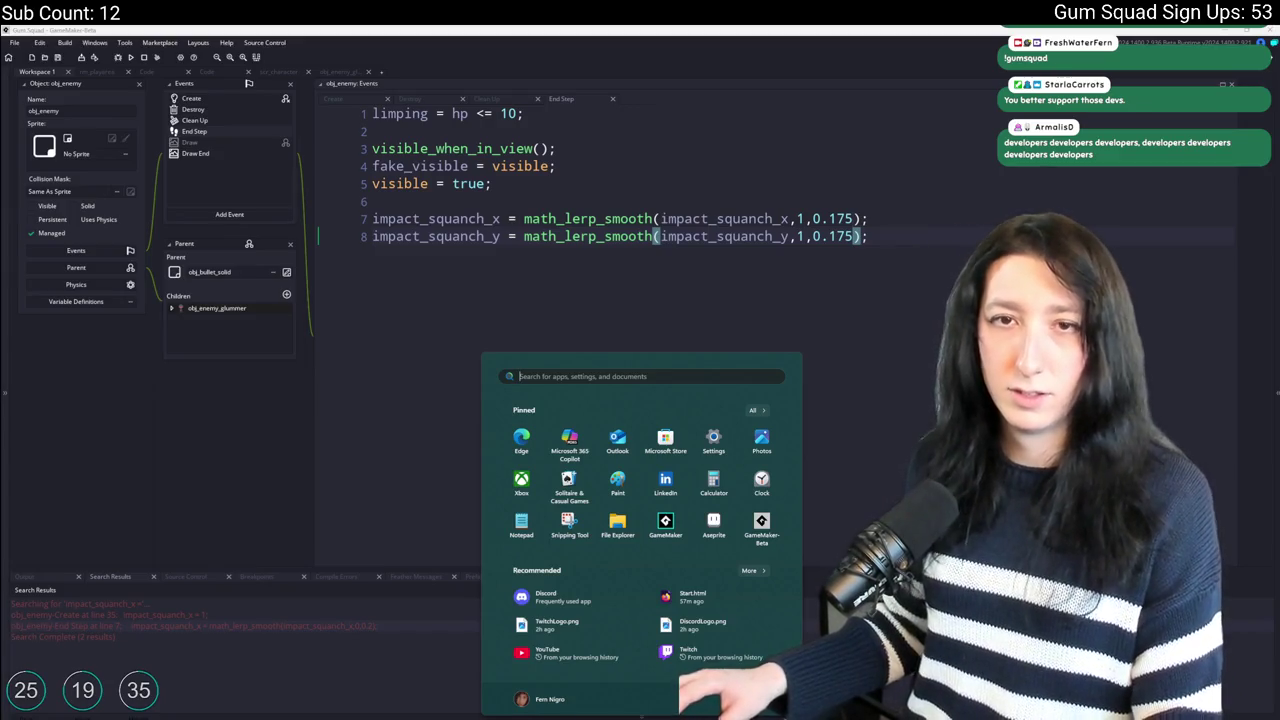
click(670, 274)
click(916, 223)
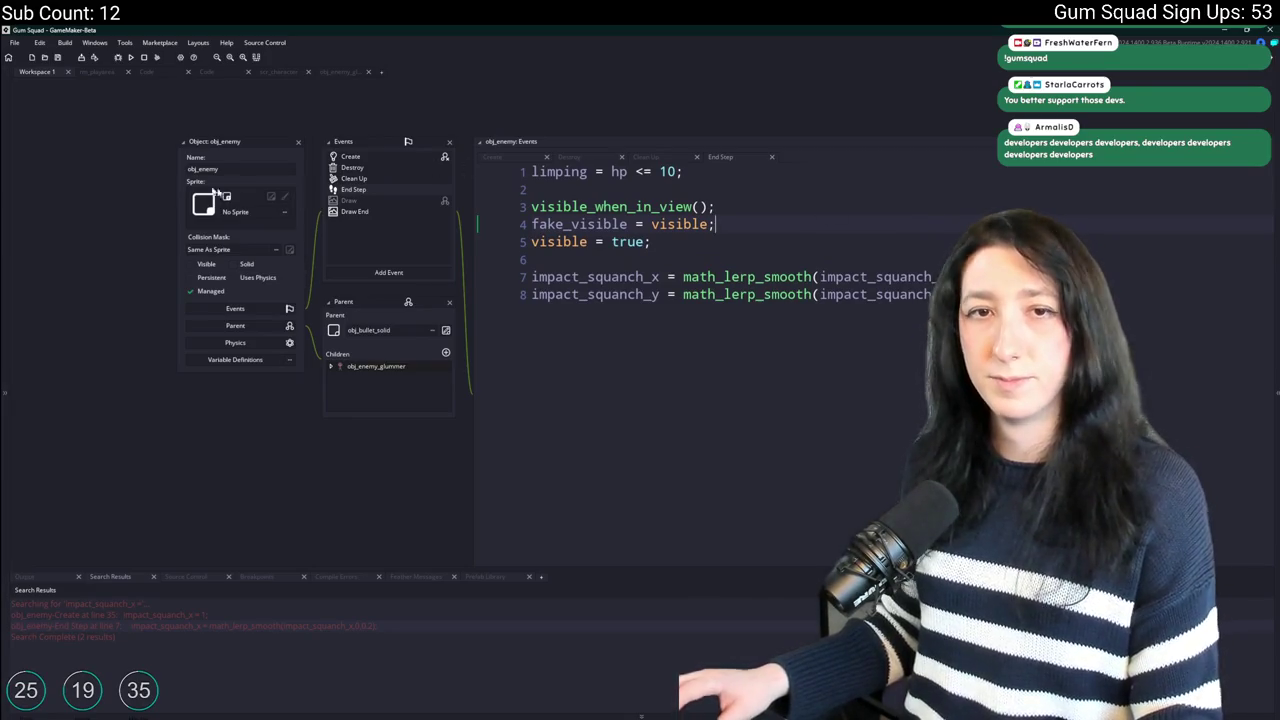
click(298, 144)
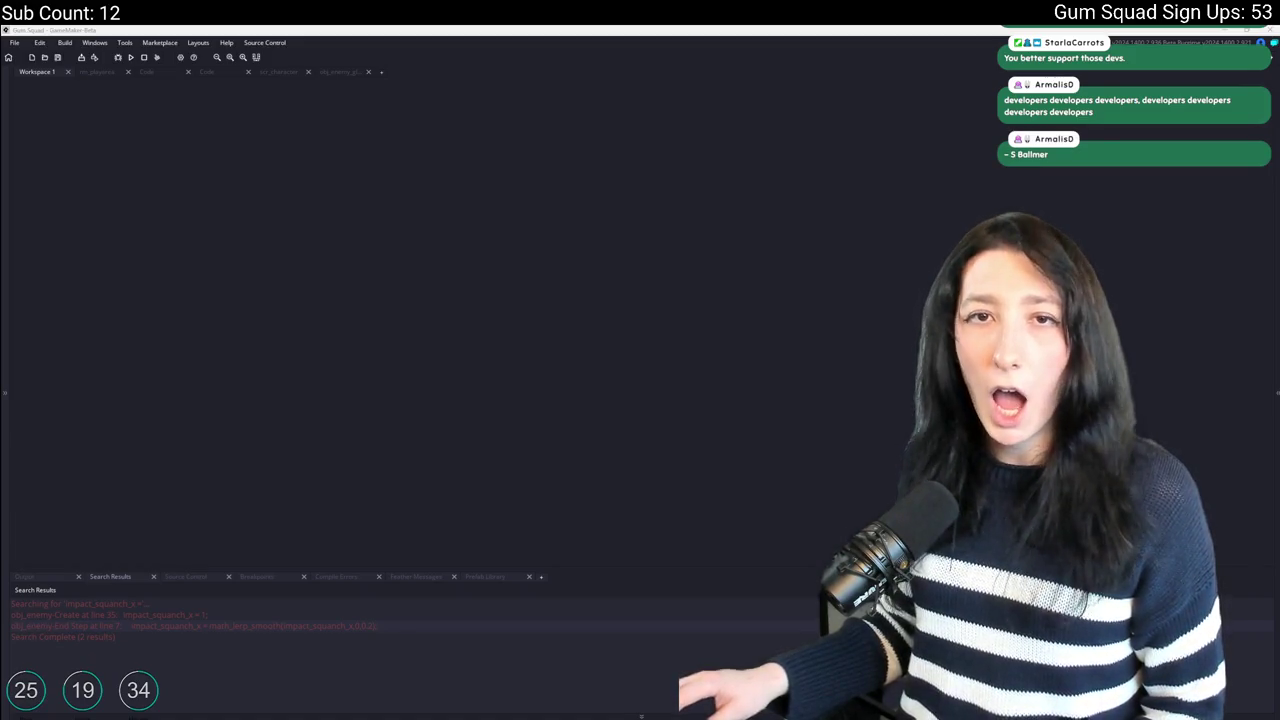
key(alt+Tab)
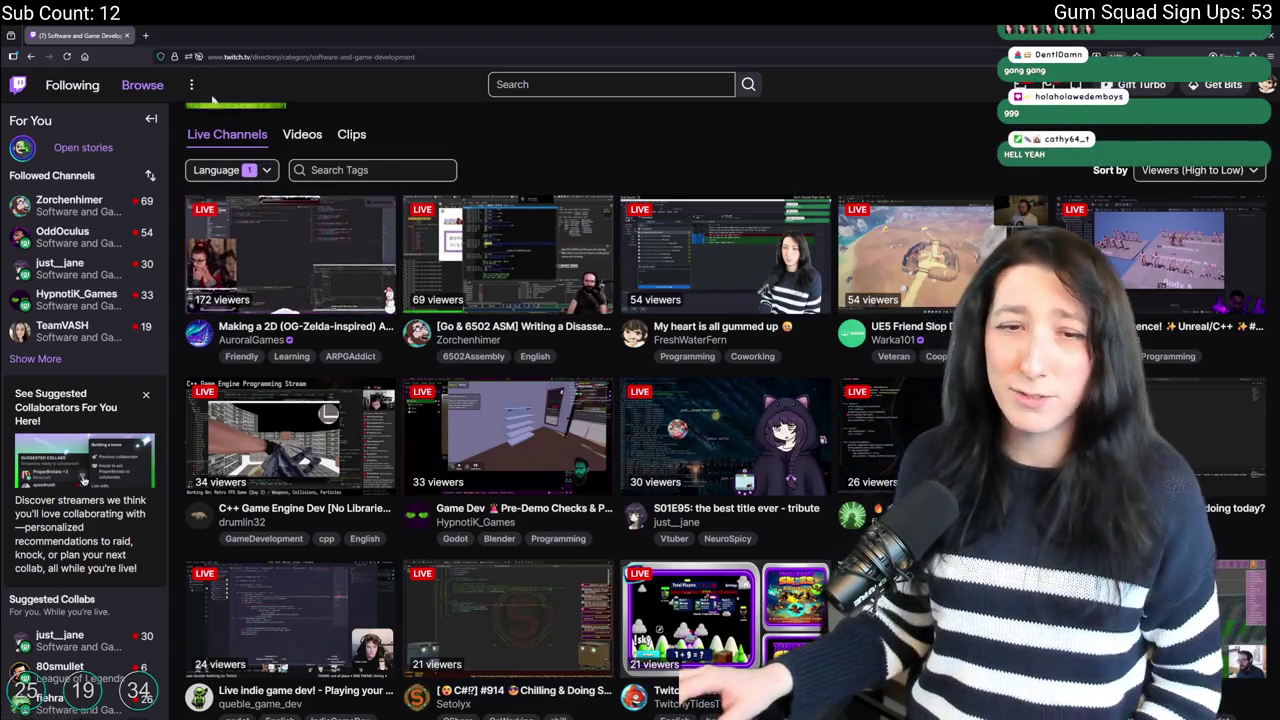
key(alt+Tab)
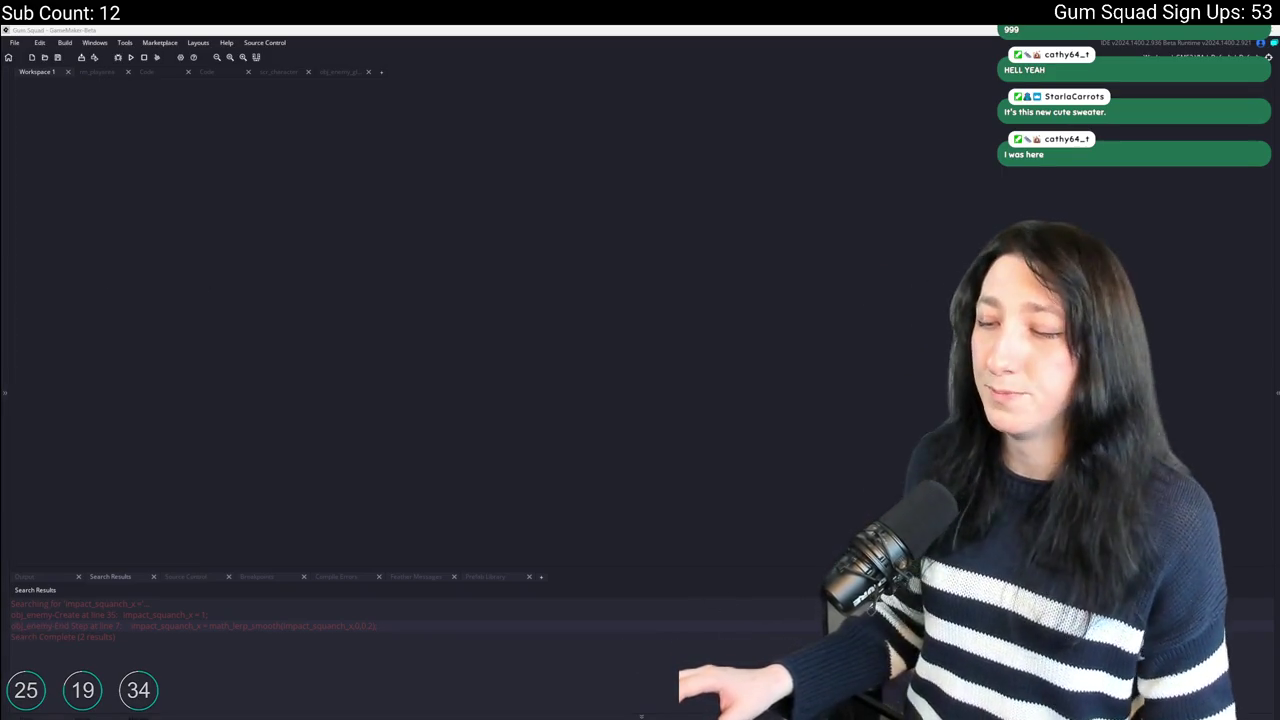
Bring up the stray Discord-logo image search page from the taskbar and close it.
mouse_move(553, 718)
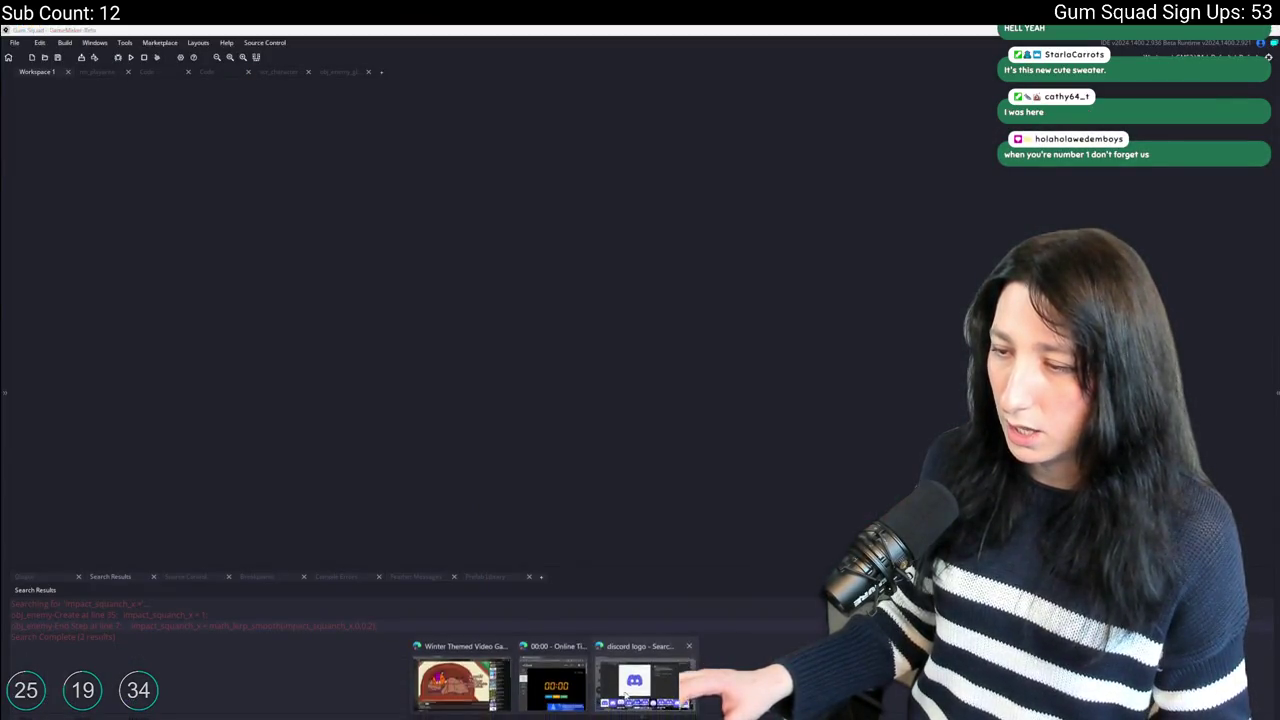
click(645, 685)
click(133, 33)
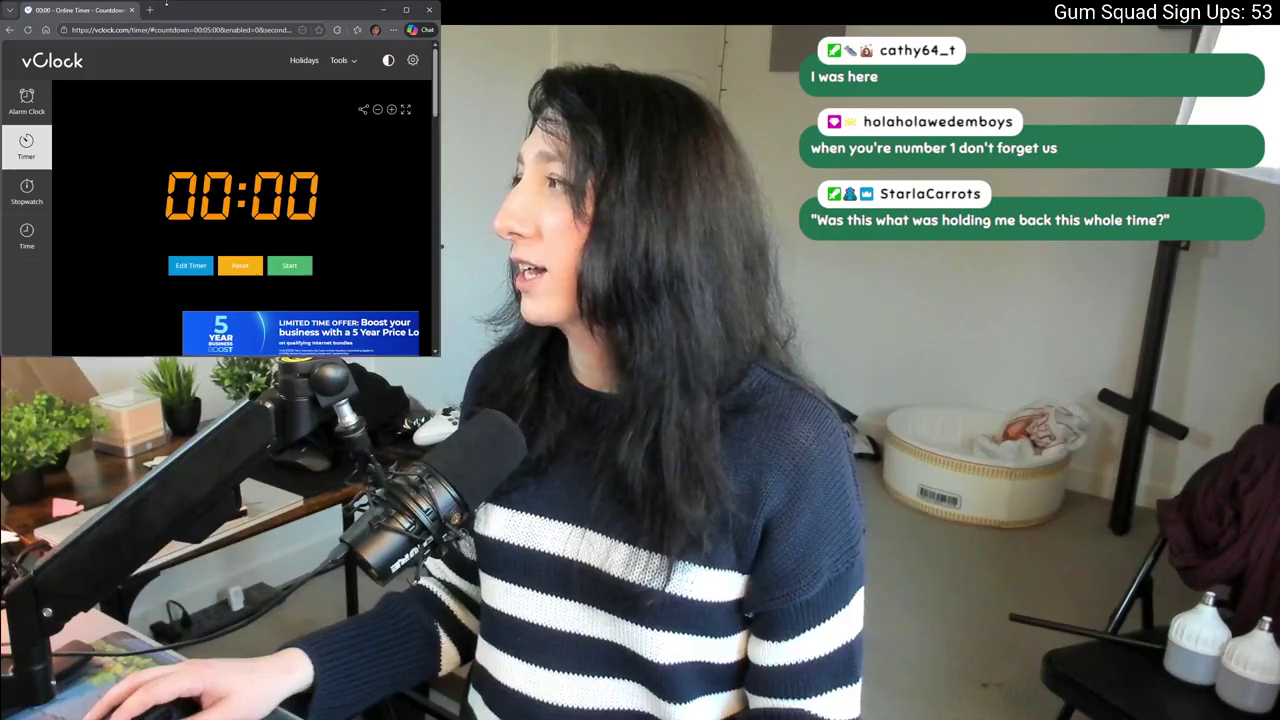
Restore the vClock browser window from maximized to a smaller window.
double_click(169, 12)
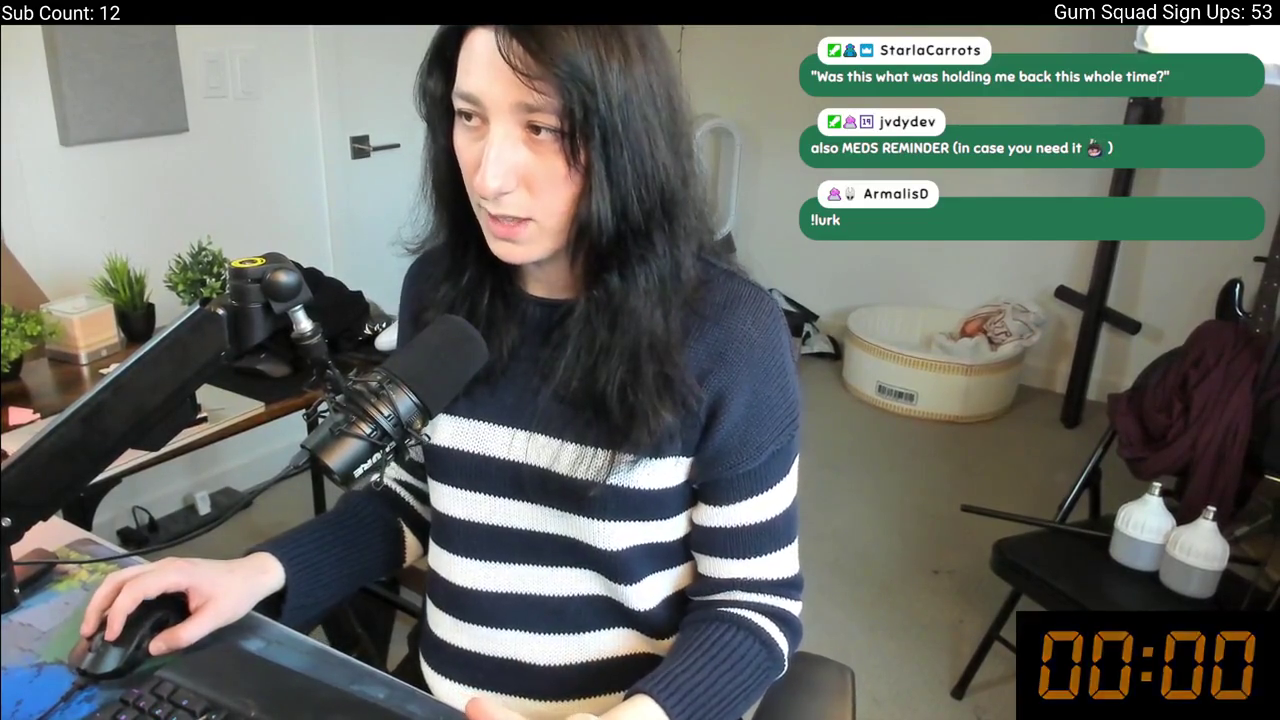
Lower the vClock countdown minutes from 10 to 05, with seconds at 00.
mouse_move(1075, 663)
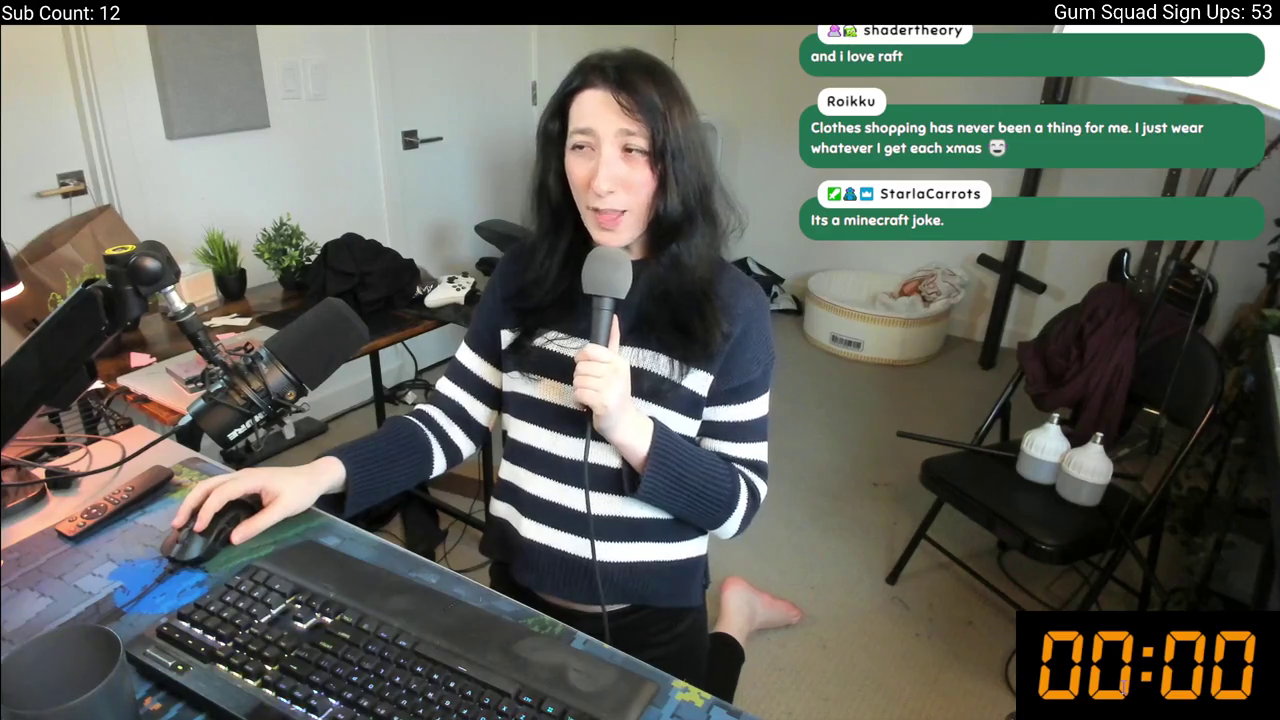
click(1052, 658)
click(1052, 658)
scroll(1052, 660, down, 2)
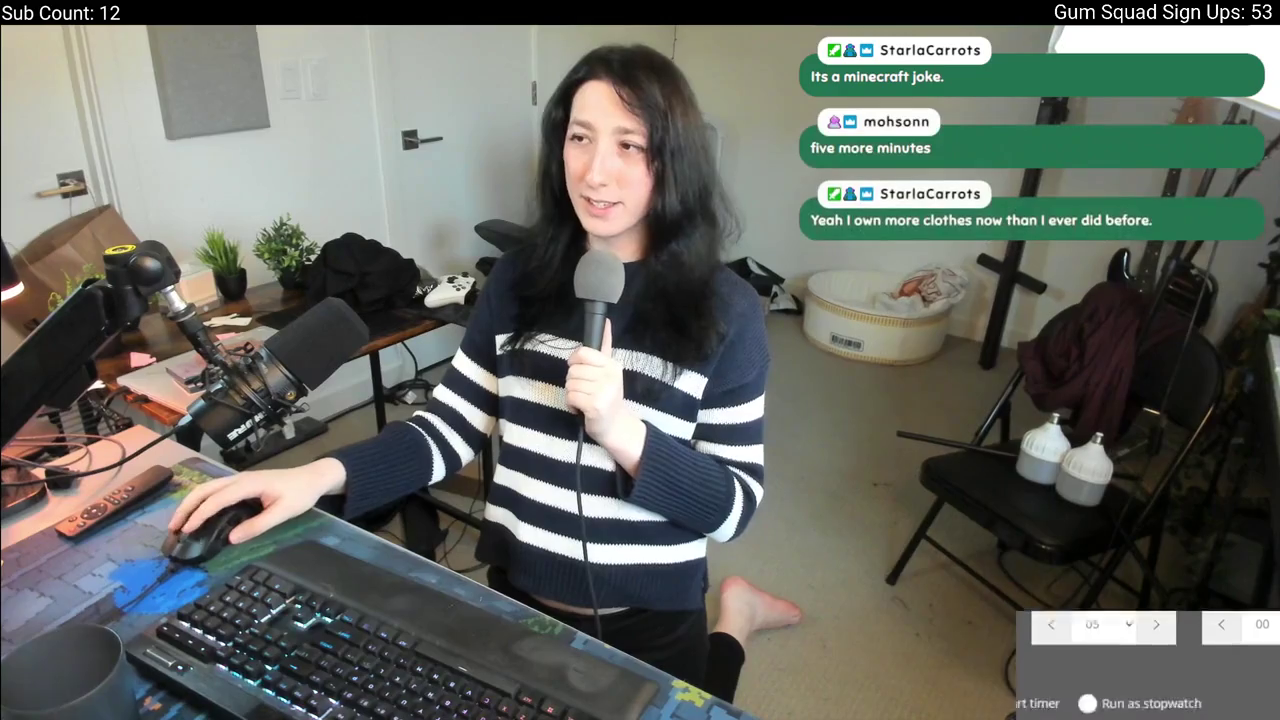
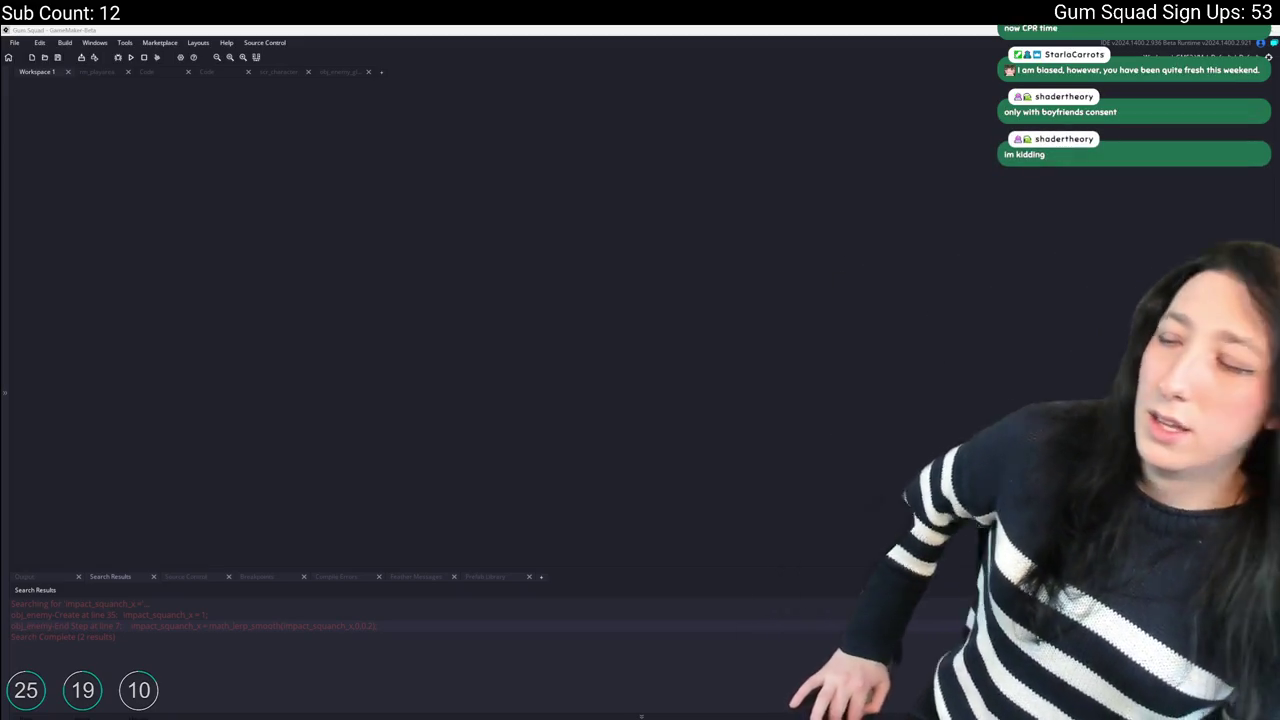
Open the ToDo.txt notes file by searching assets for 'todo'.
click(531, 300)
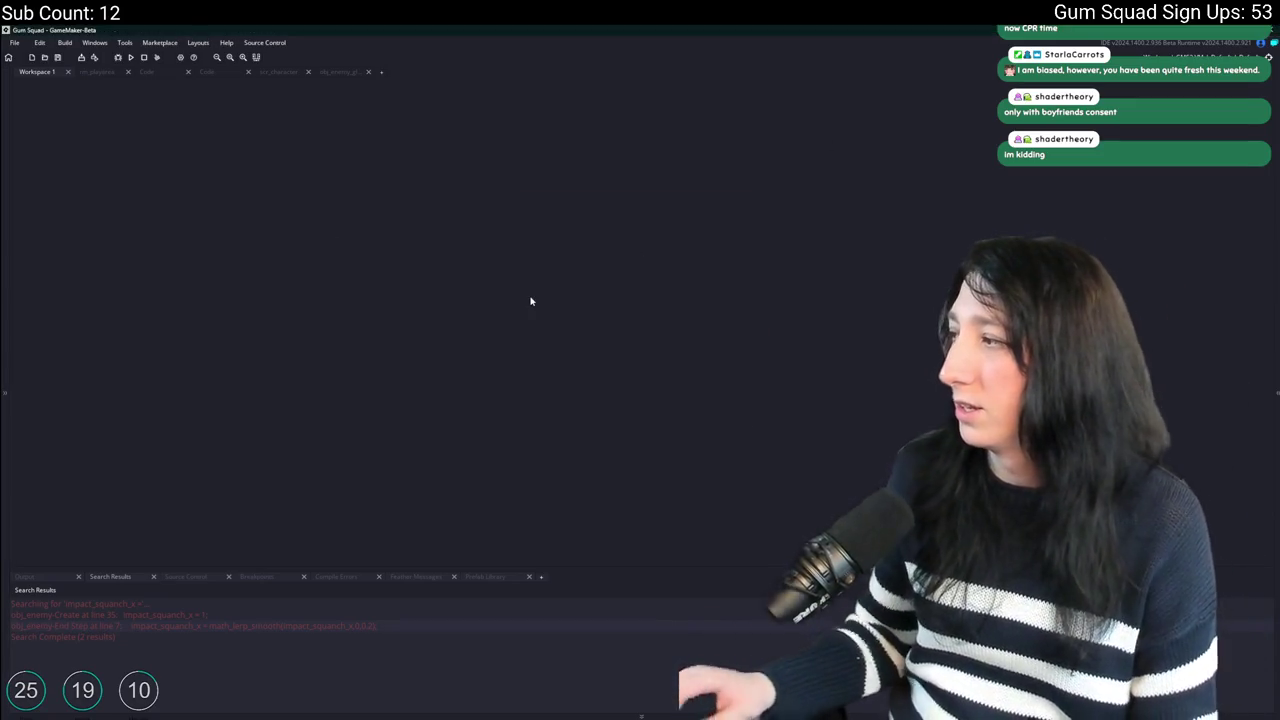
key(ctrl+t)
text(todo)
key(Return)
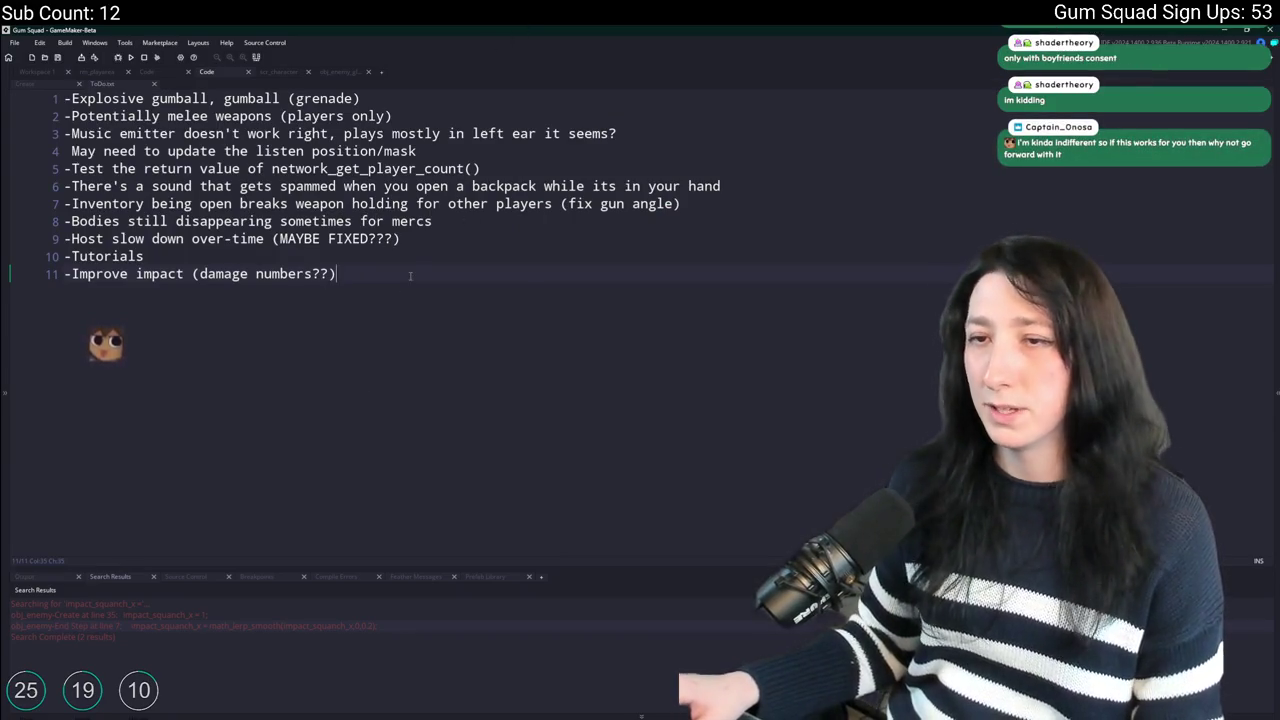
Look over the to-do list's last lines around '-Tutorials' without making changes.
click(410, 241)
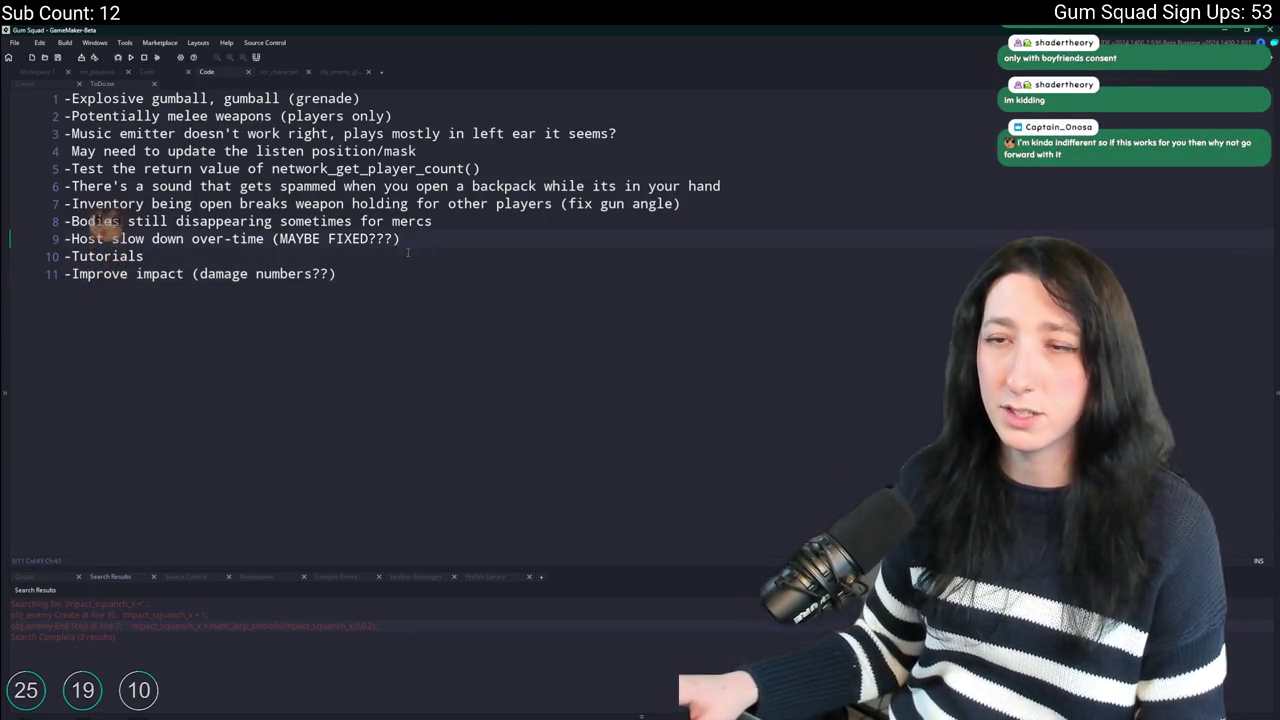
click(433, 273)
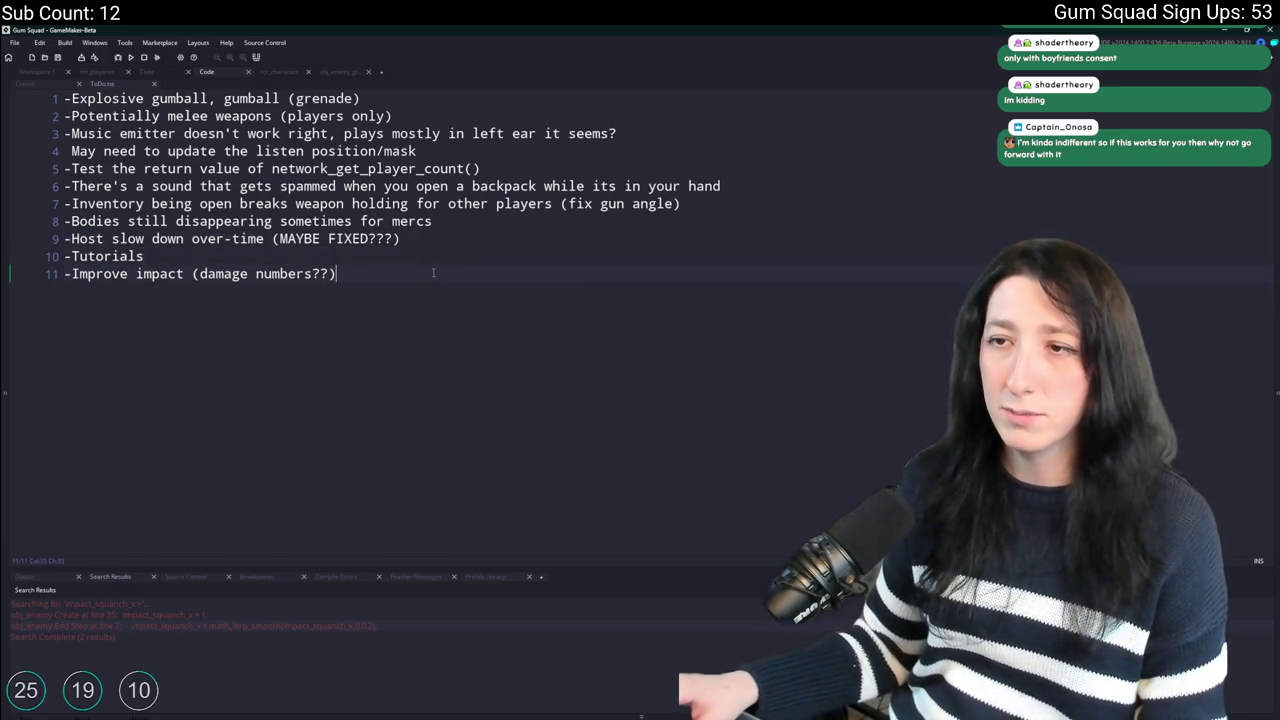
click(449, 249)
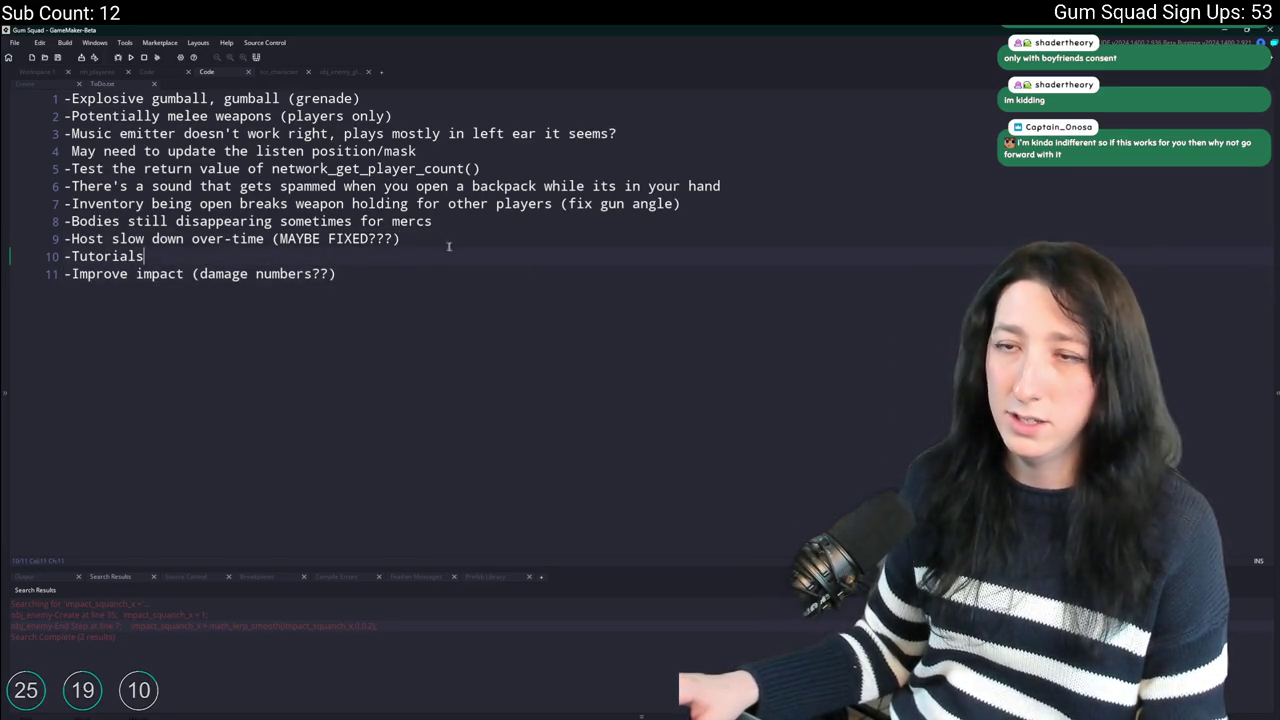
right_click(434, 260)
click(433, 276)
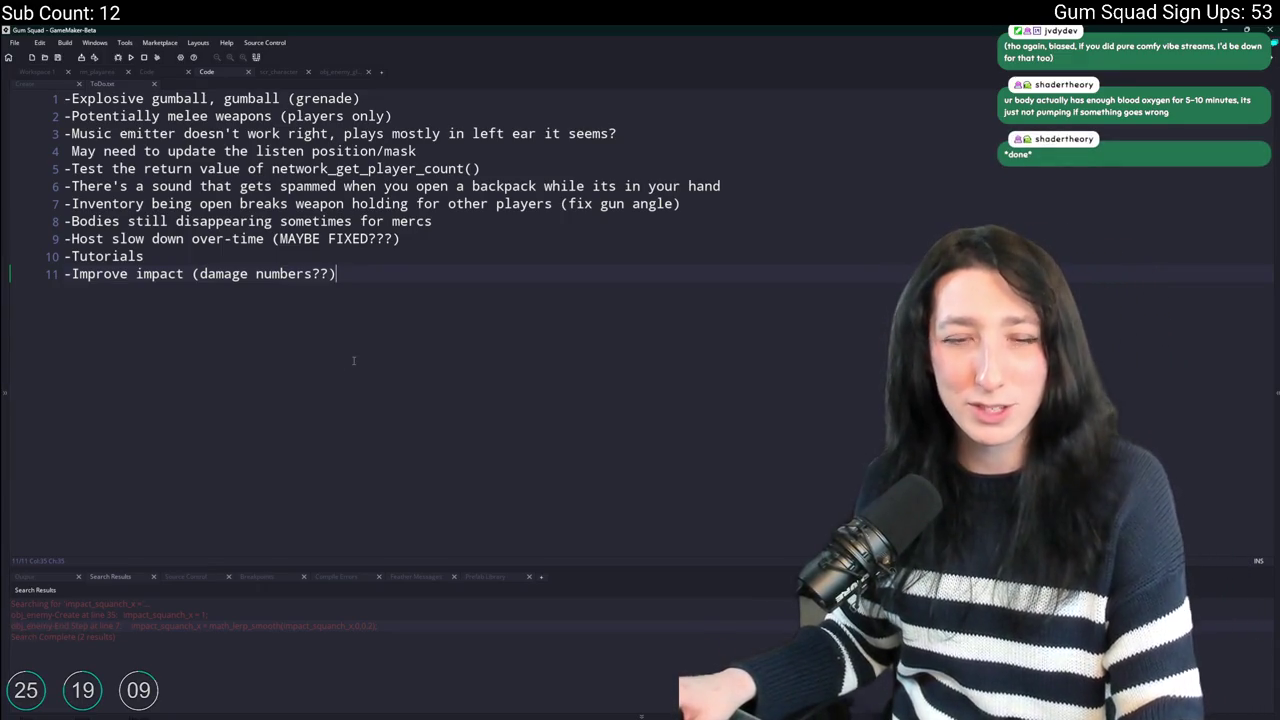
right_click(452, 350)
click(405, 357)
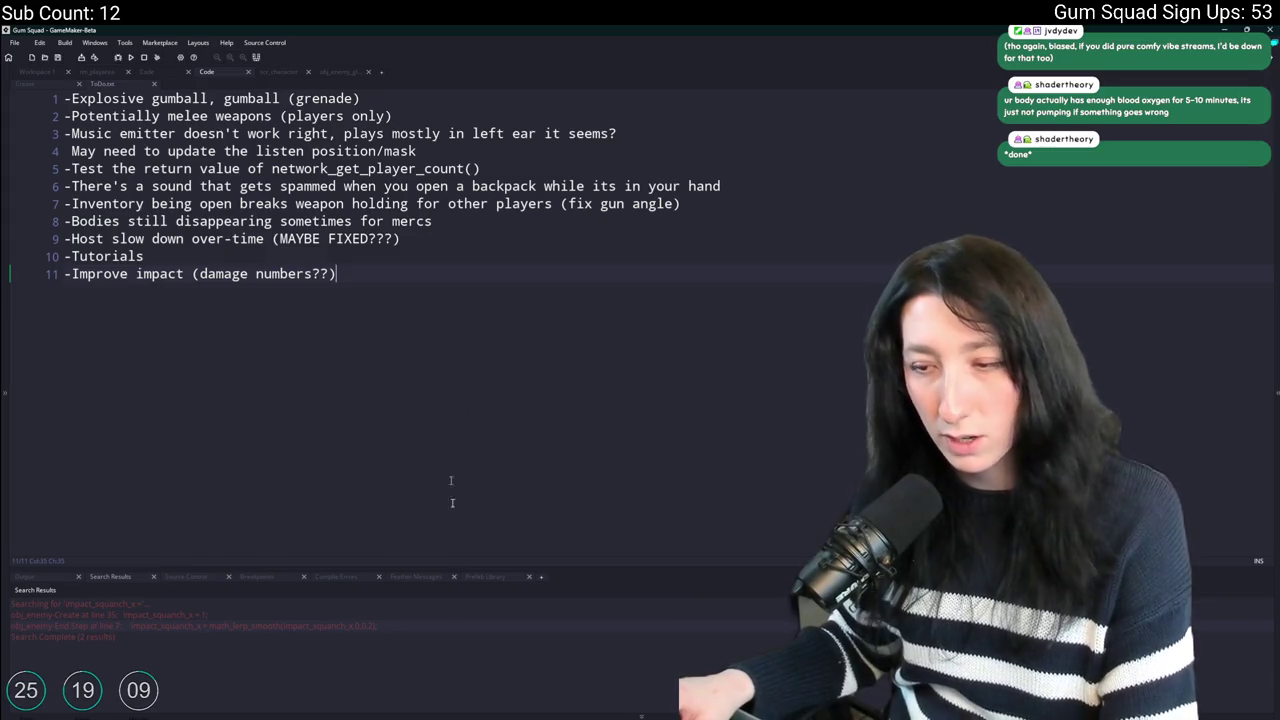
key(super)
text(discord)
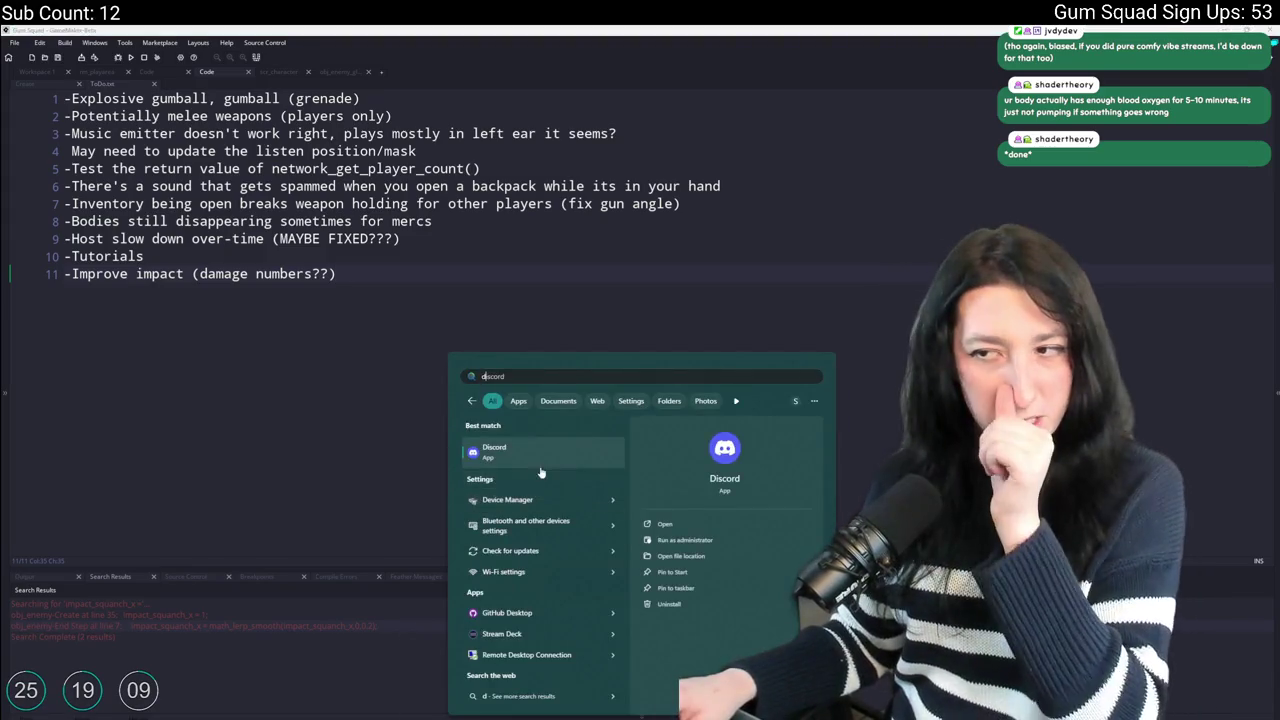
key(Return)
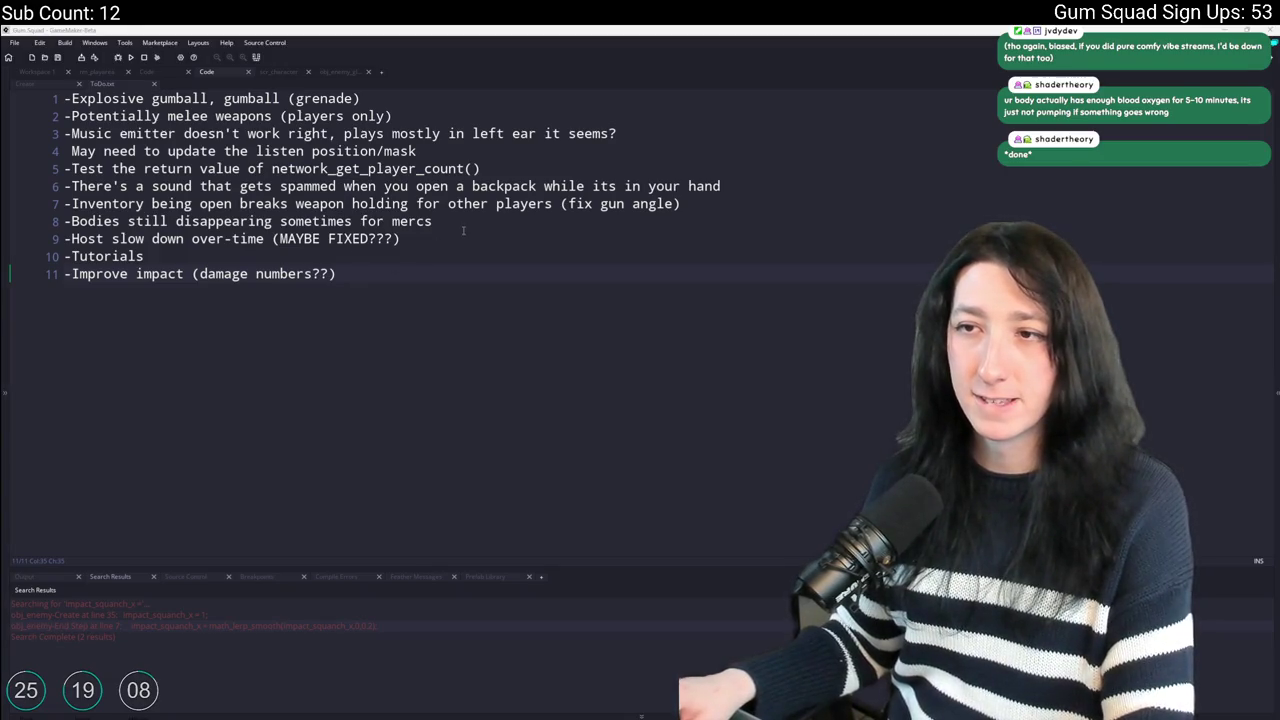
key(Return)
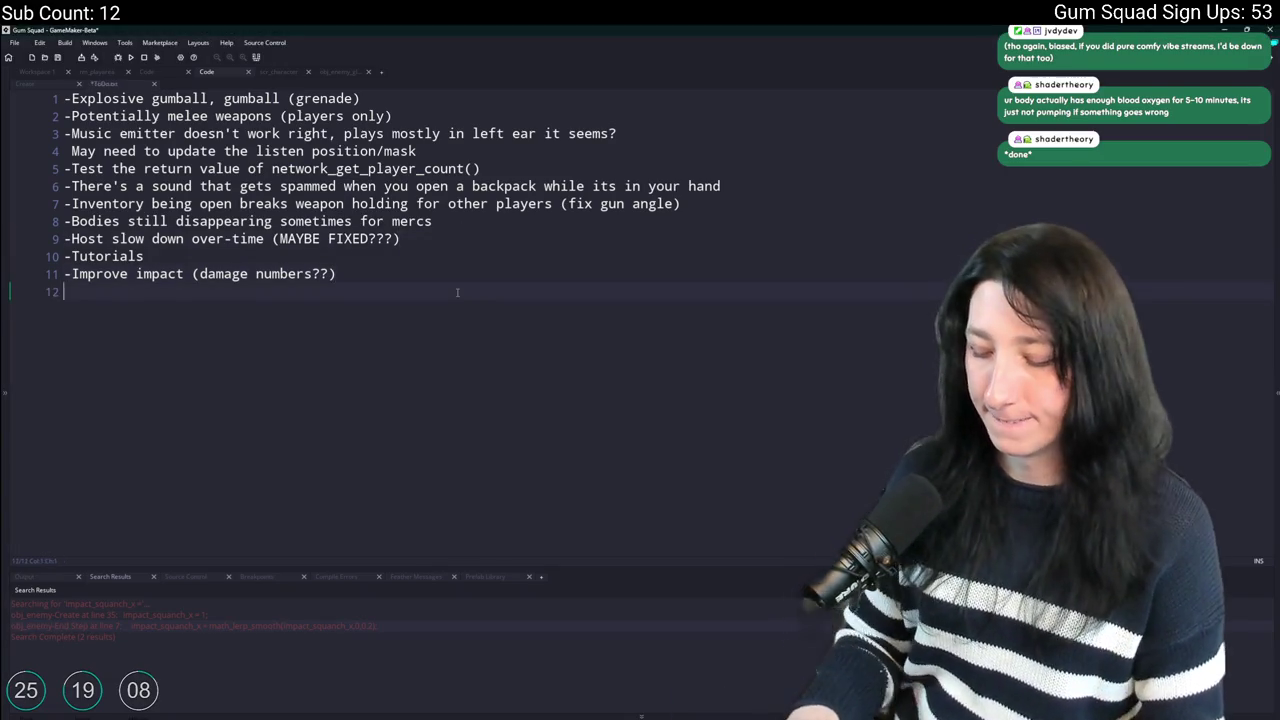
Delete the '-Improve impact (damage numbers??)' line so '-Tutorials' on line 10 is last.
text(-)
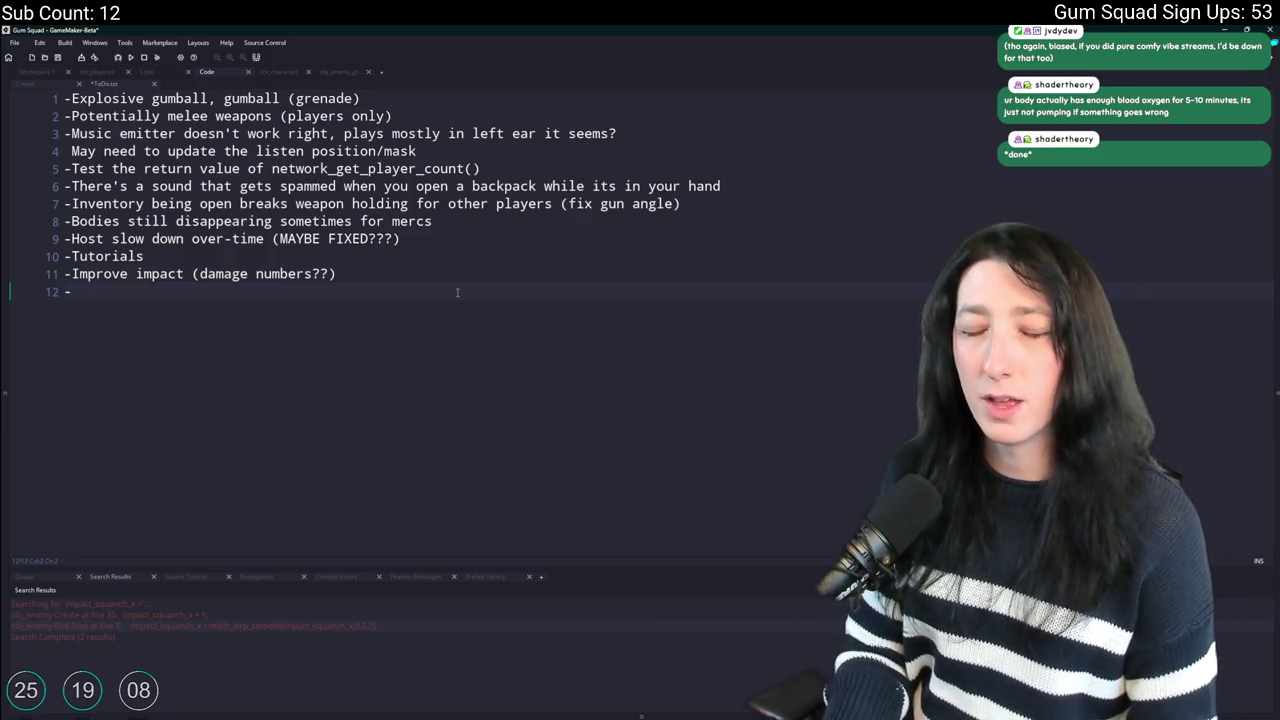
key(BackSpace)
key(BackSpace)
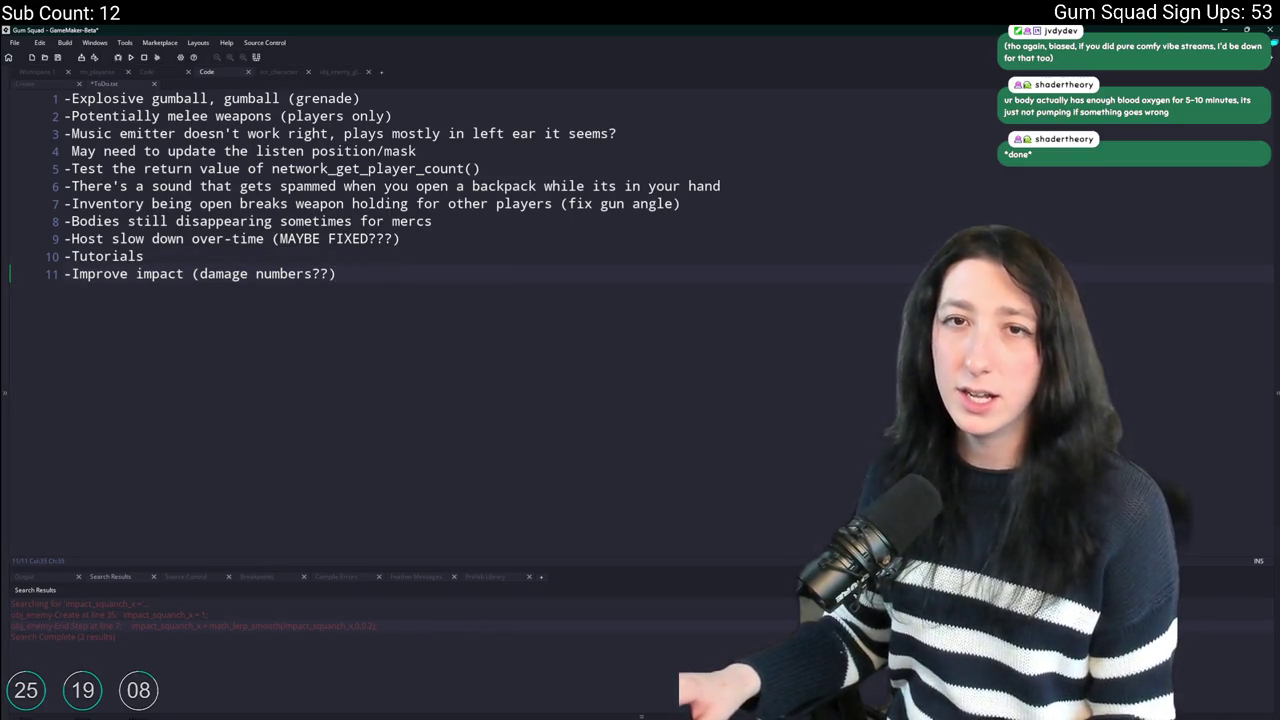
drag(395, 277, 80, 290)
click(35, 296)
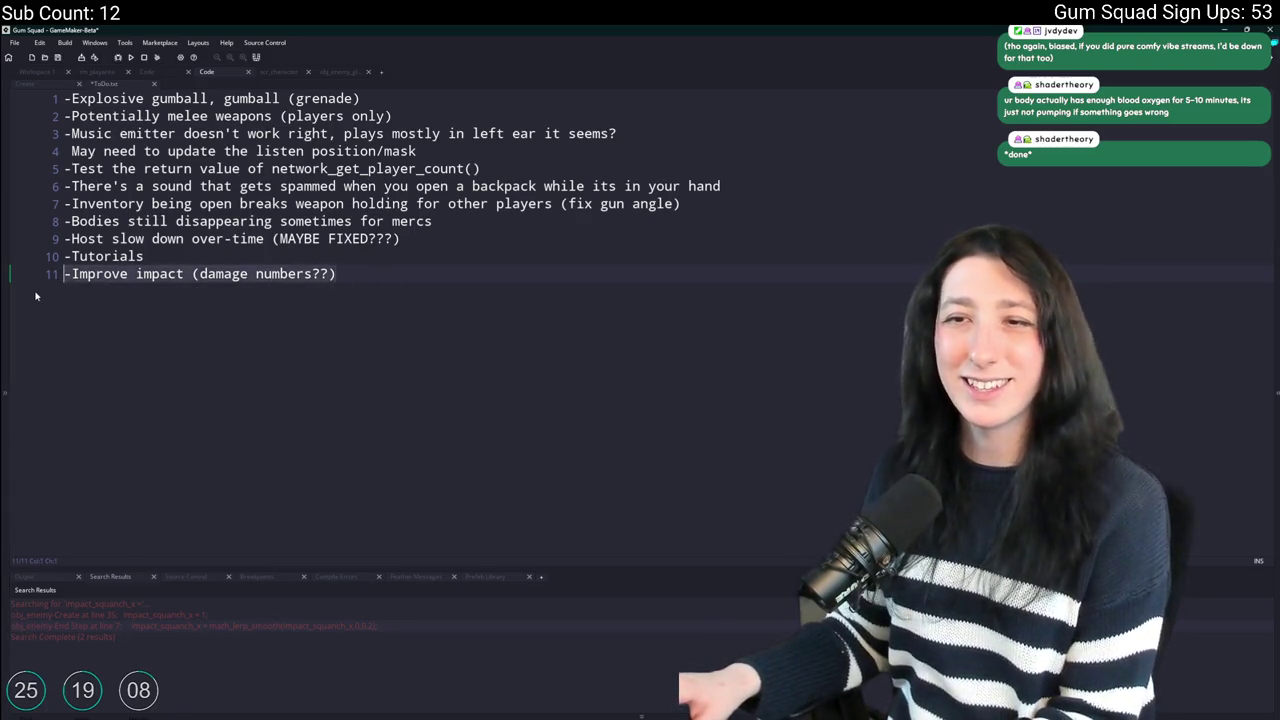
key(shift+End)
key(BackSpace)
key(BackSpace)
text(6)
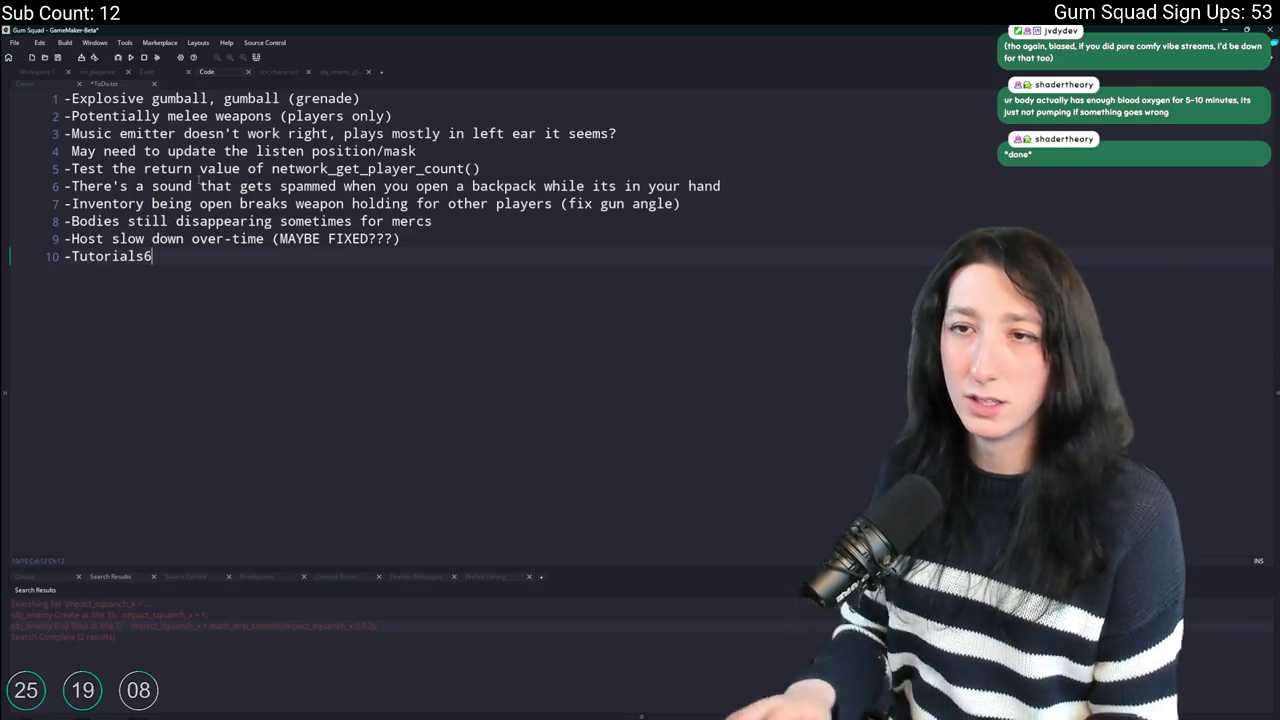
key(BackSpace)
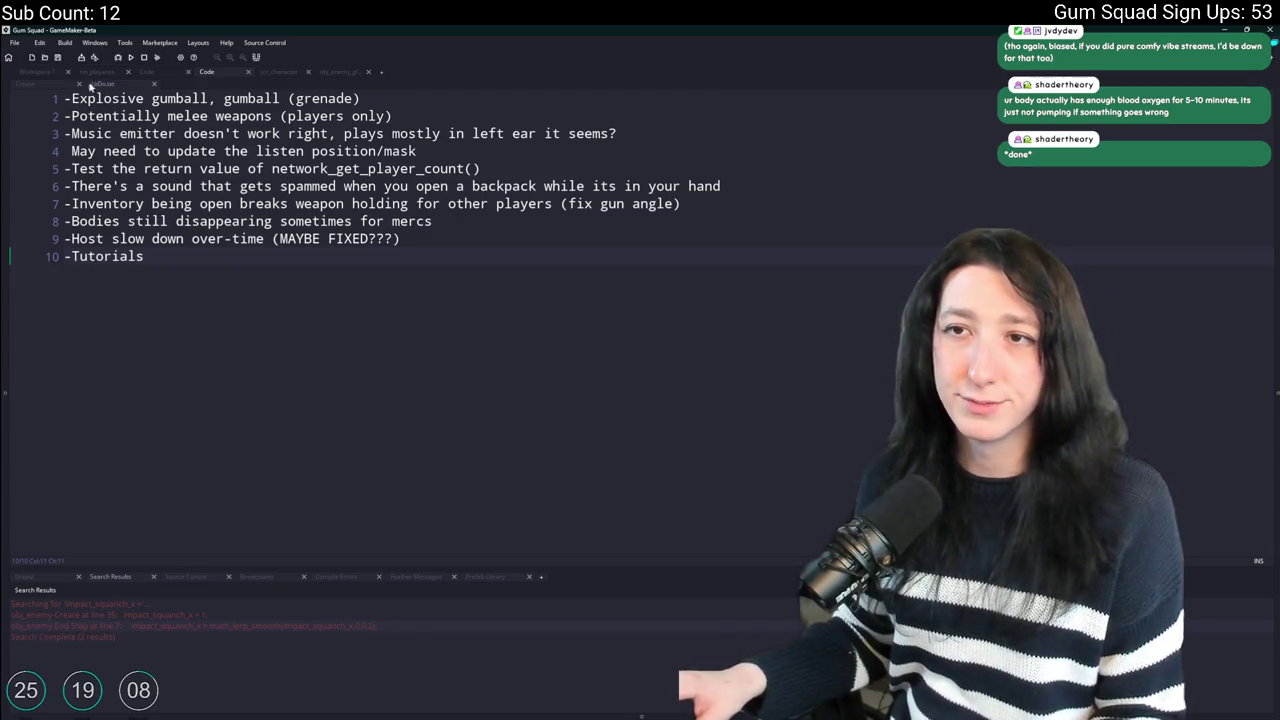
click(99, 74)
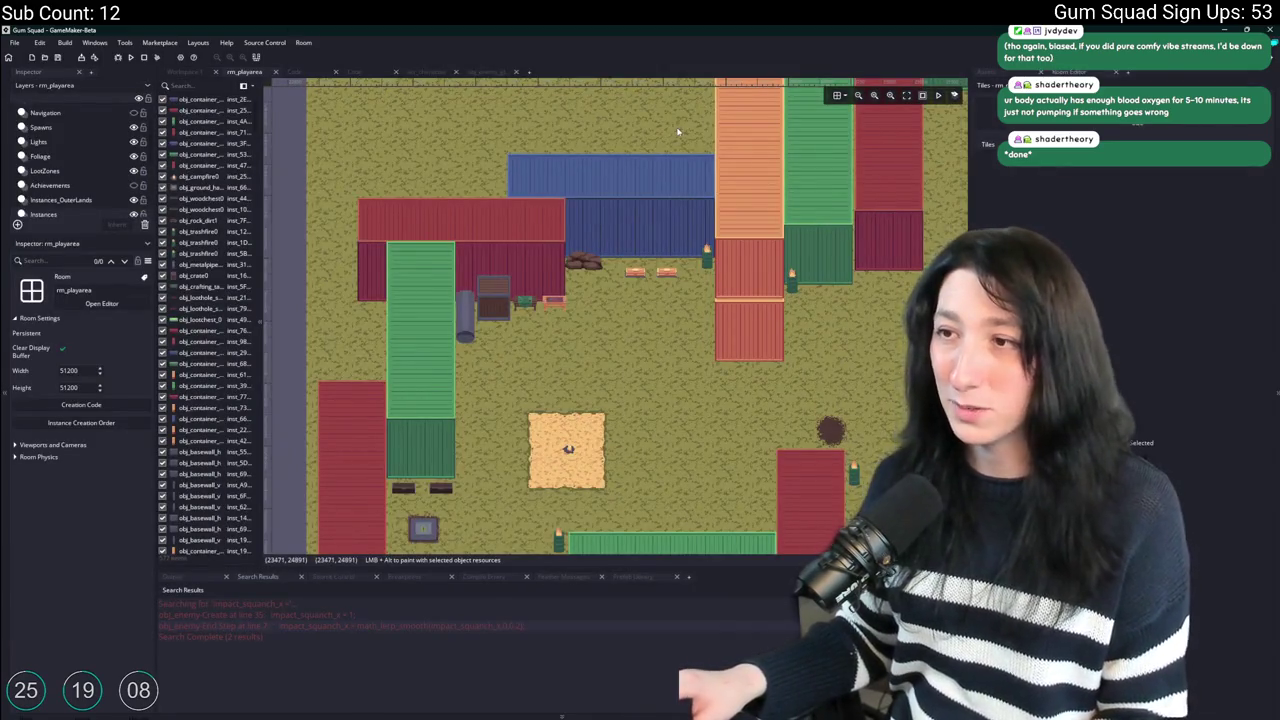
Pan and zoom around the rm_playarea shipping-container map before switching to the browser.
drag(677, 131, 610, 207)
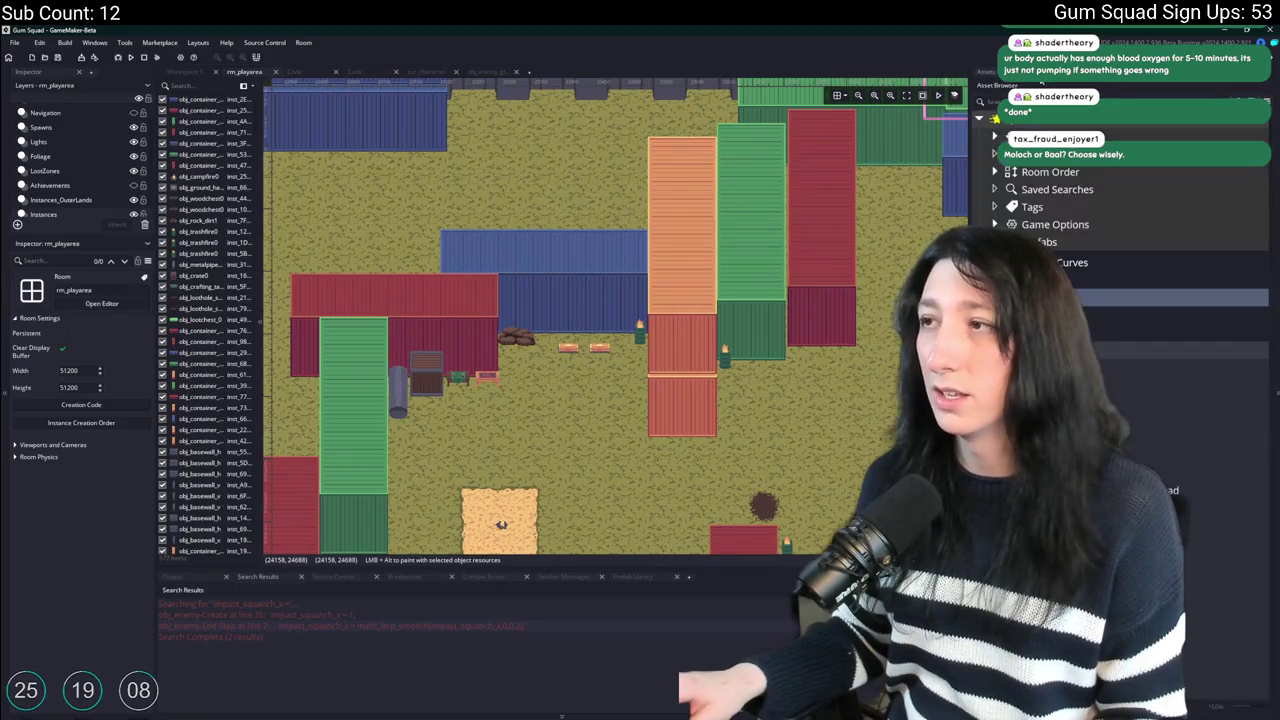
drag(754, 374, 658, 286)
scroll(658, 286, down, 1)
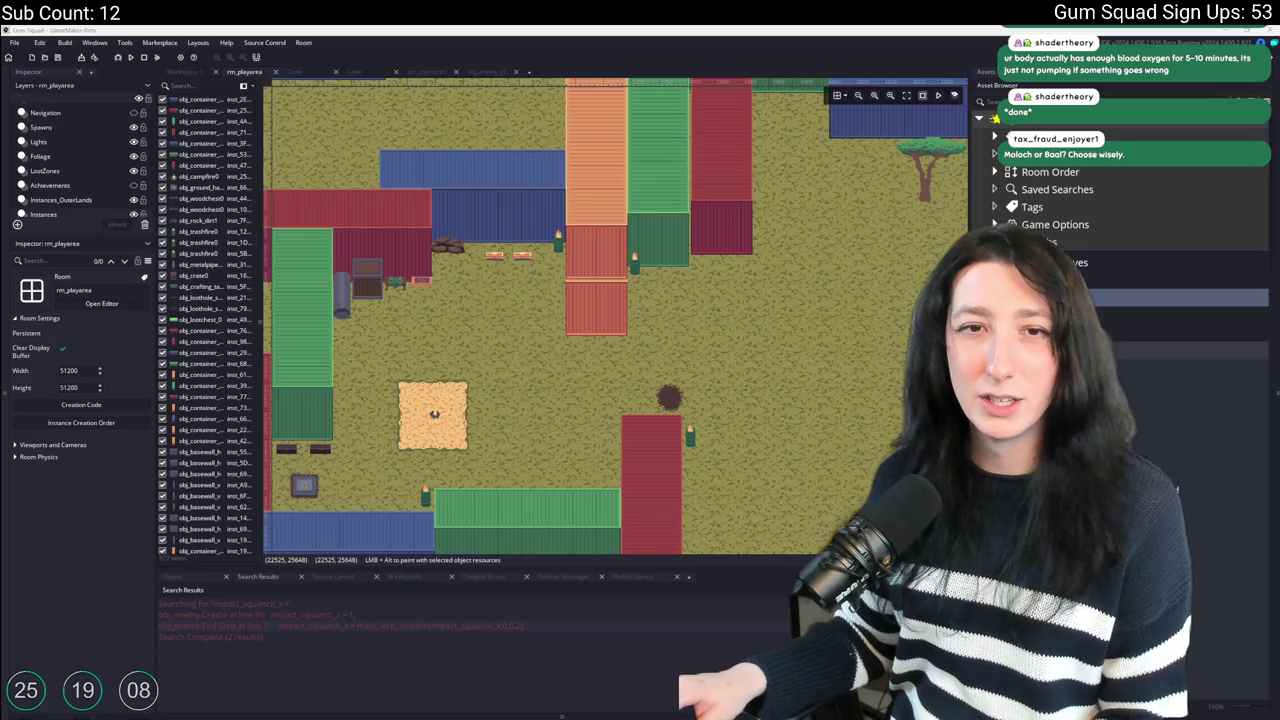
key(alt+Tab)
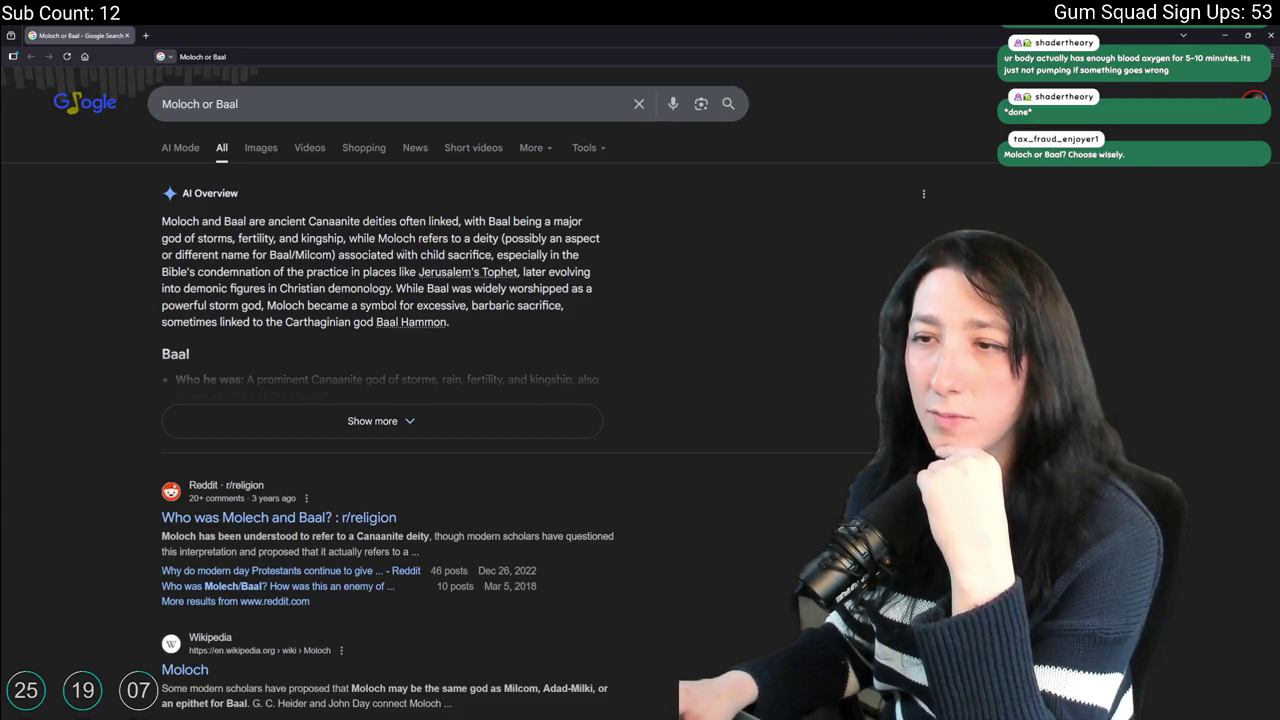
Expand the Moloch vs Baal AI Overview and read through it, then return to GameMaker.
double_click(236, 221)
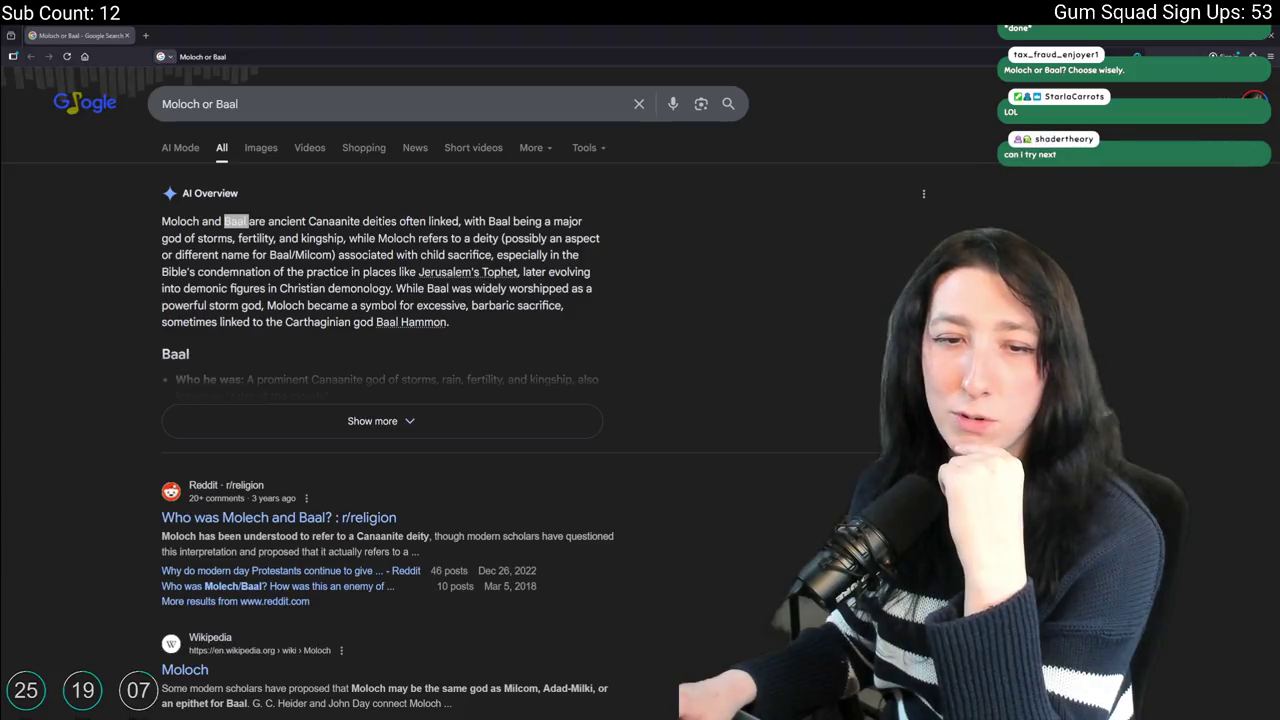
click(335, 428)
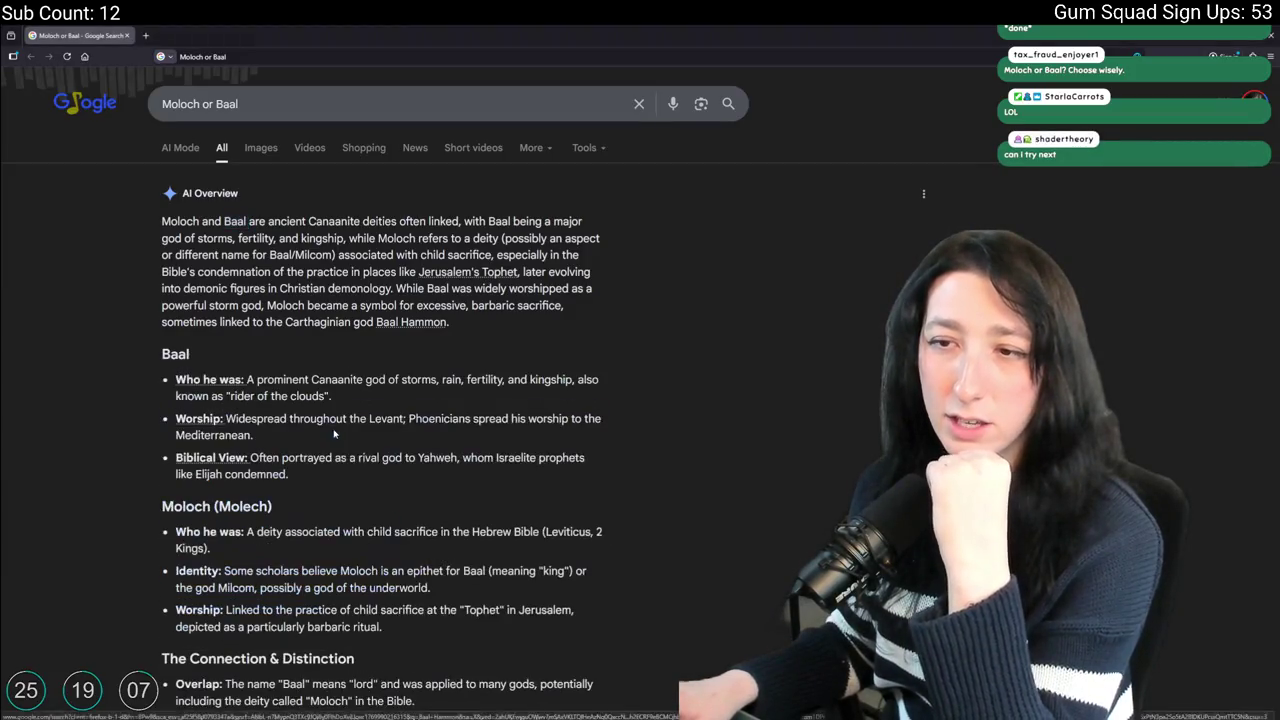
scroll(335, 433, down, 3)
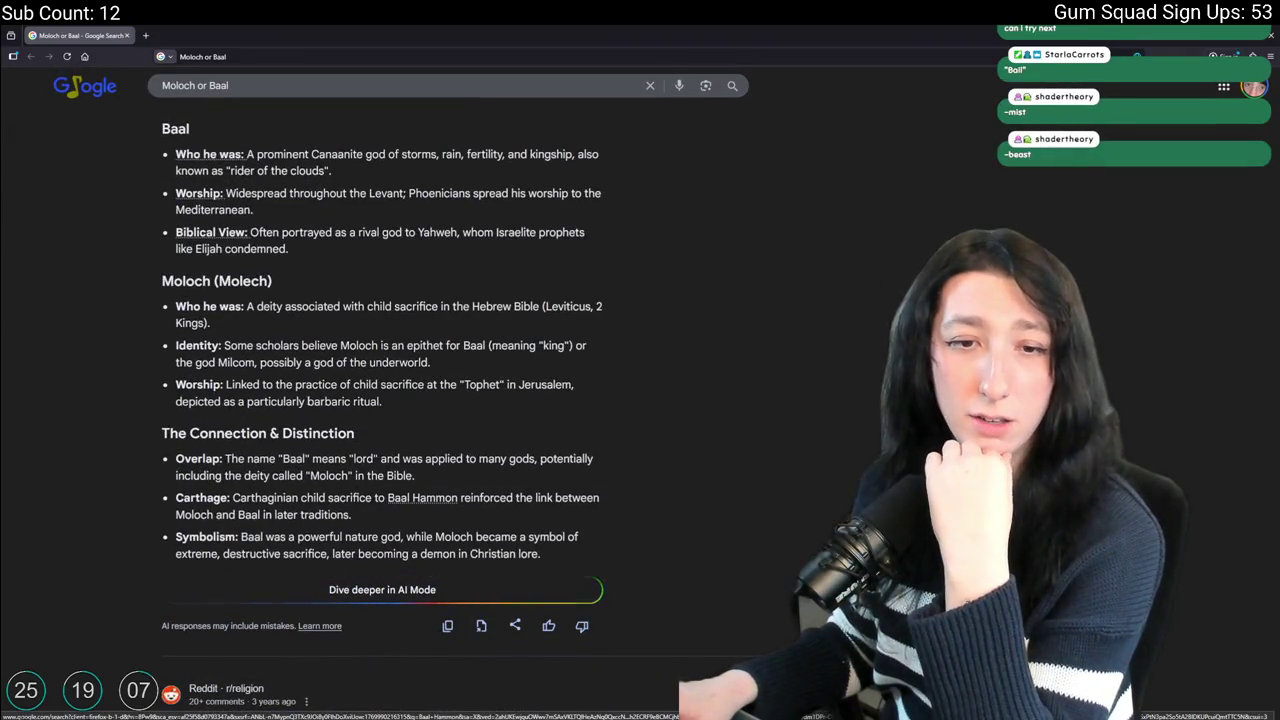
scroll(380, 400, up, 3)
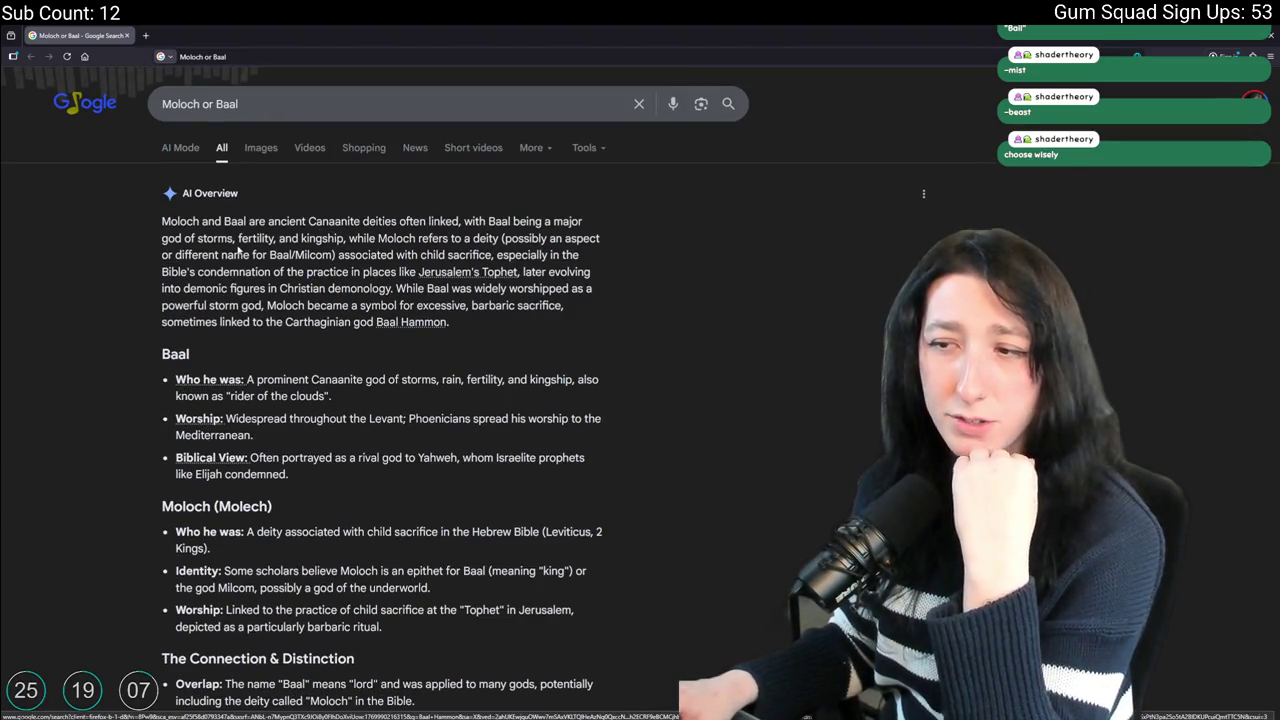
scroll(232, 254, down, 1)
scroll(246, 312, down, 2)
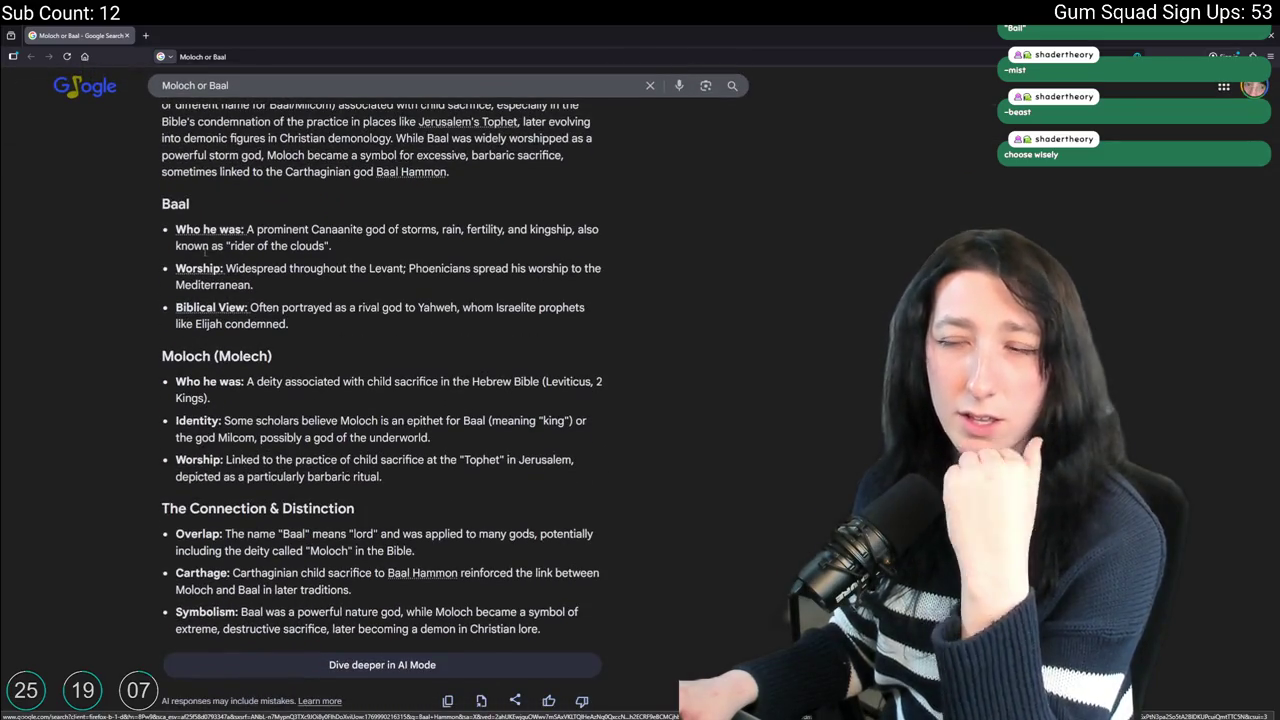
scroll(246, 312, down, 2)
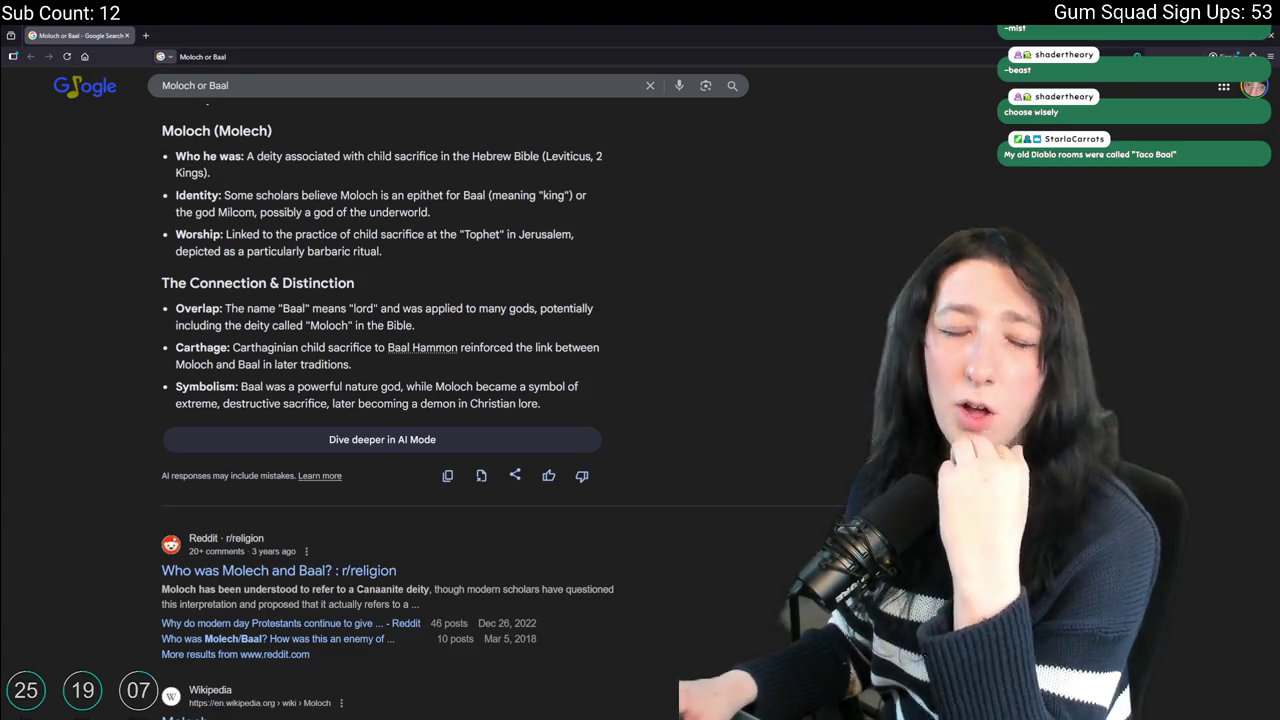
scroll(240, 417, up, 4)
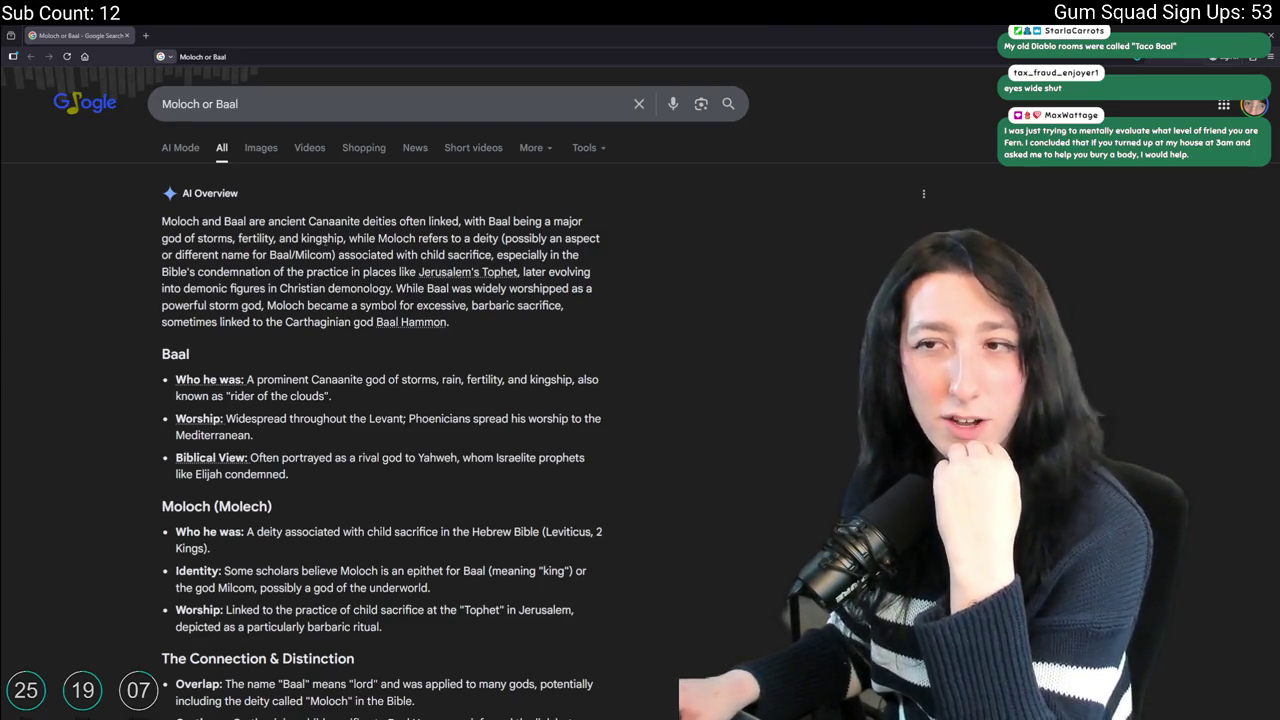
key(alt+Tab)
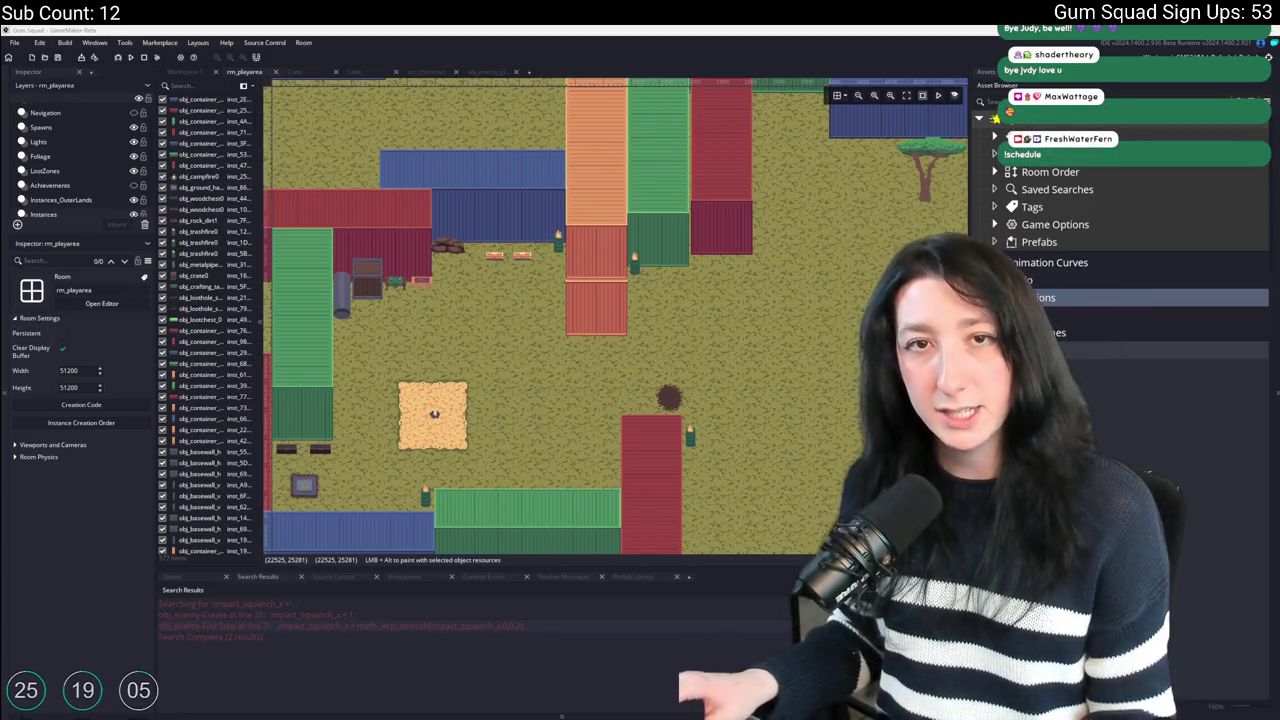
Switch from GameMaker to the browser showing the Twitch schedule.
key(alt+Tab)
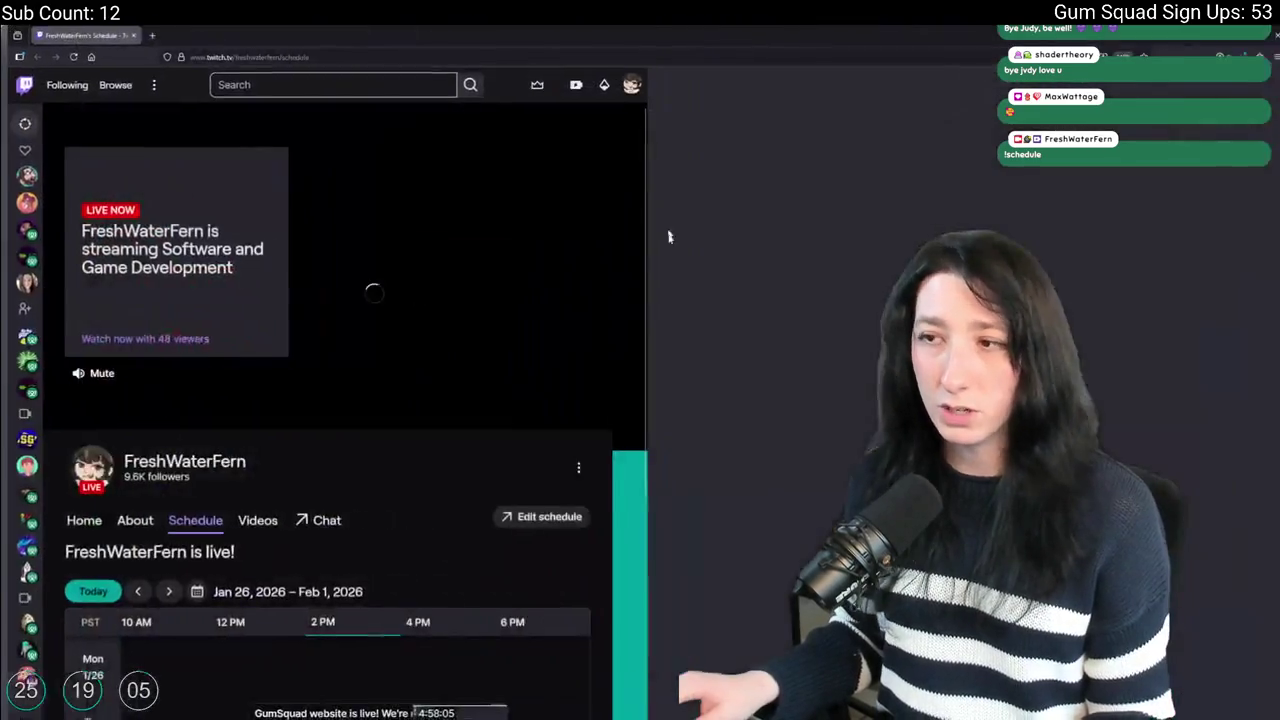
Scroll through the Jan 26 – Feb 1 Twitch schedule, then close it.
scroll(695, 377, down, 3)
scroll(695, 377, down, 1)
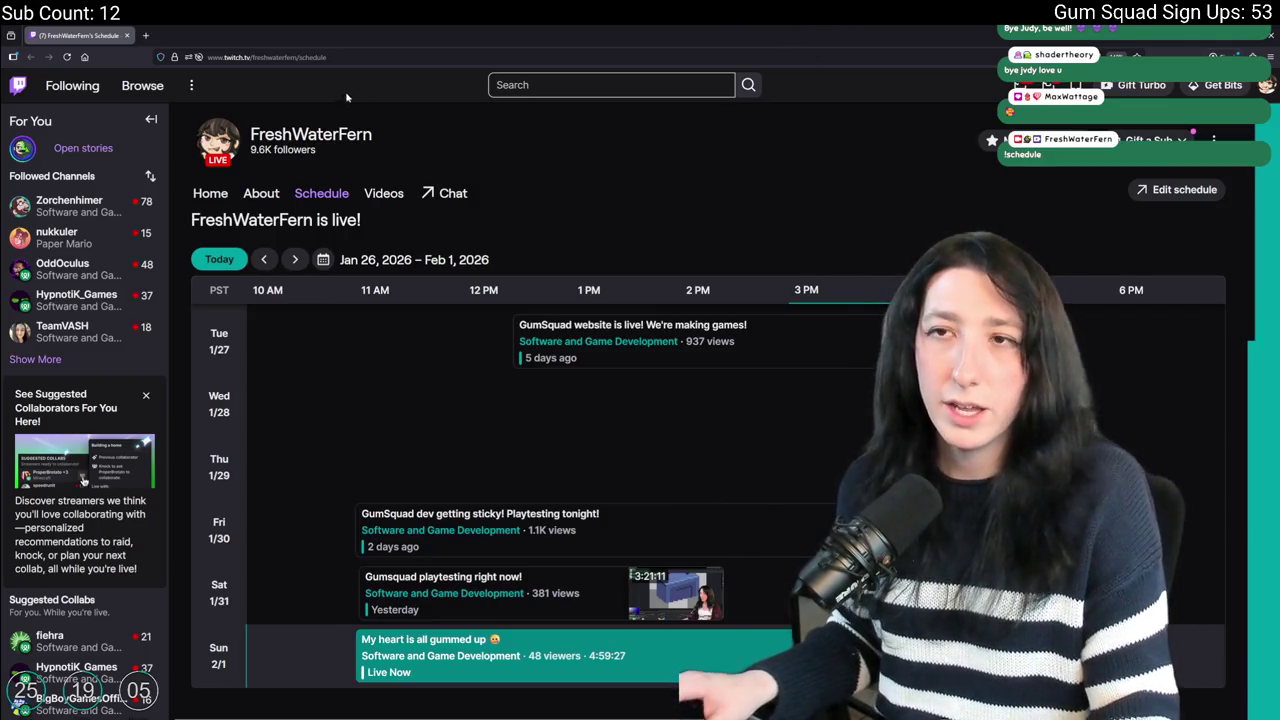
click(127, 35)
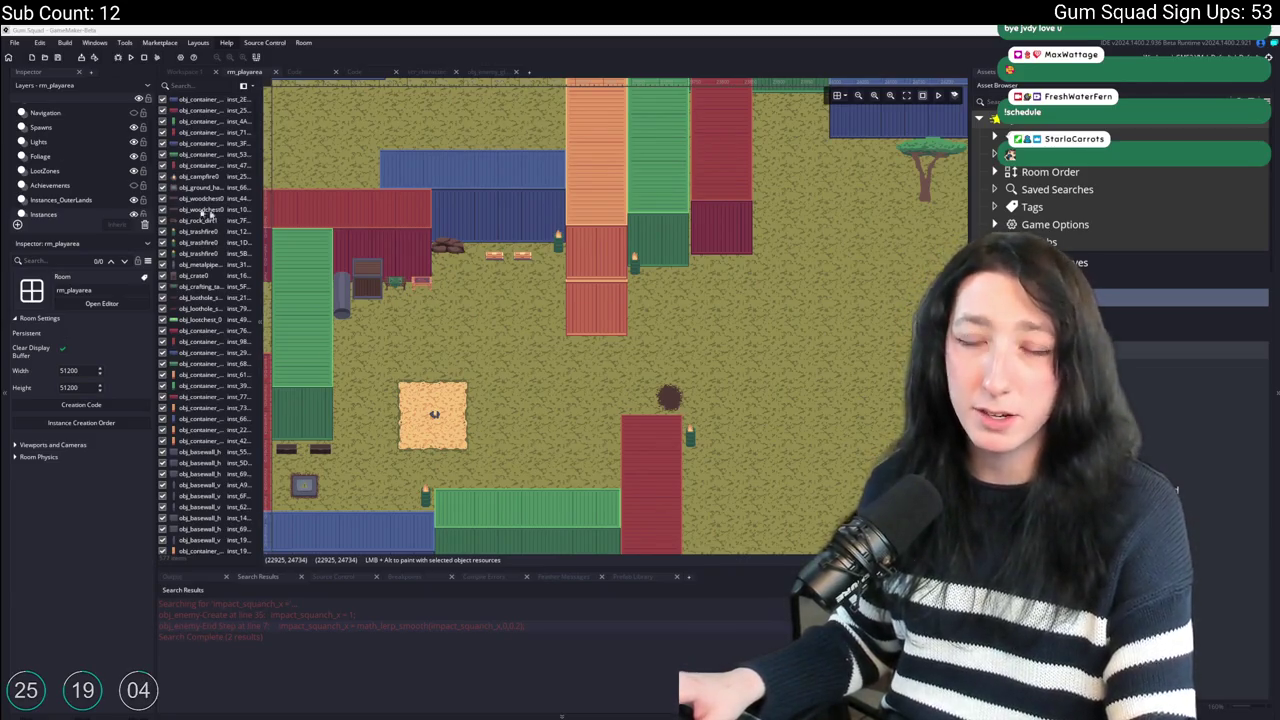
Run Gum Squad with F5 and move the game window to the top of the screen.
click(210, 210)
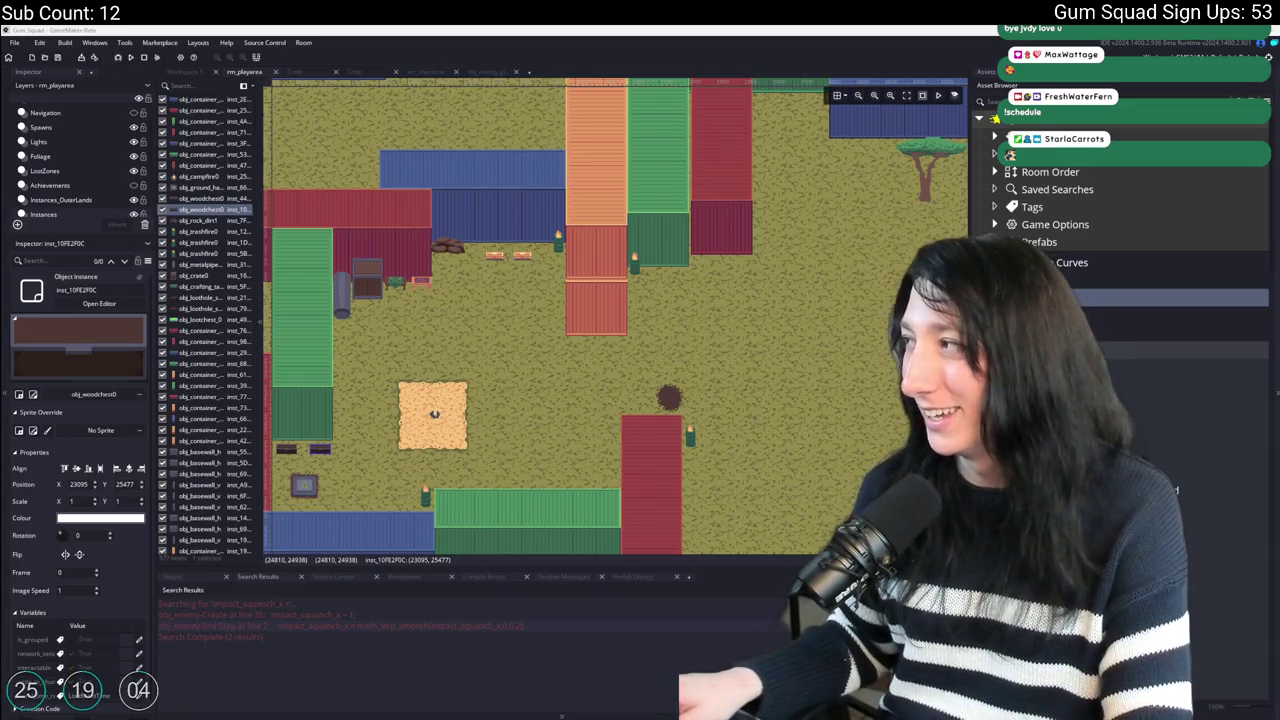
key(F5)
drag(742, 413, 835, 366)
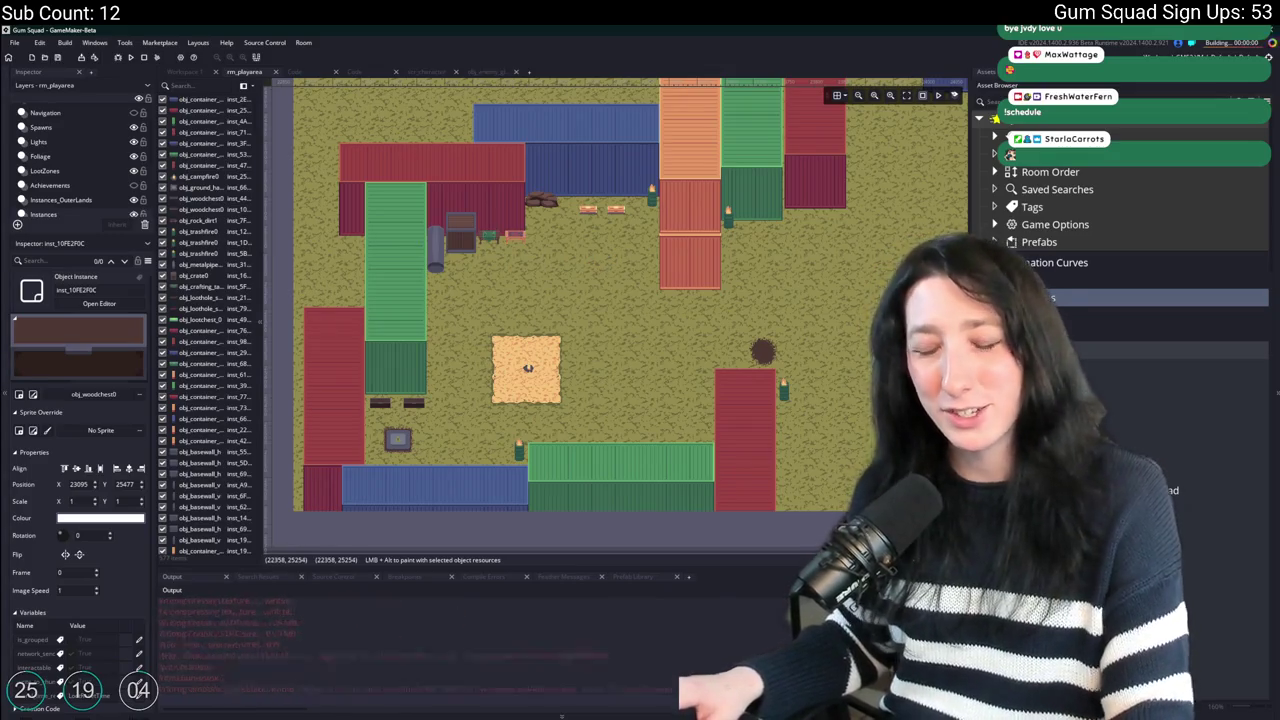
drag(454, 200, 502, 26)
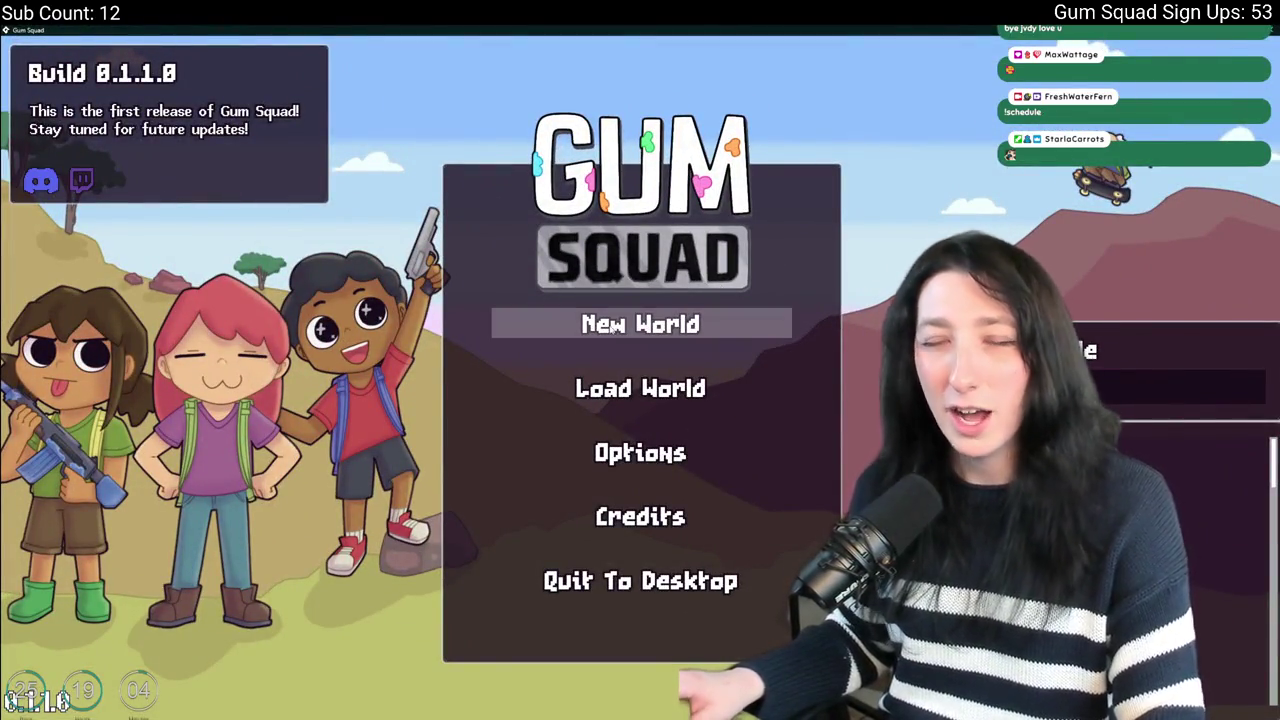
click(640, 323)
click(640, 640)
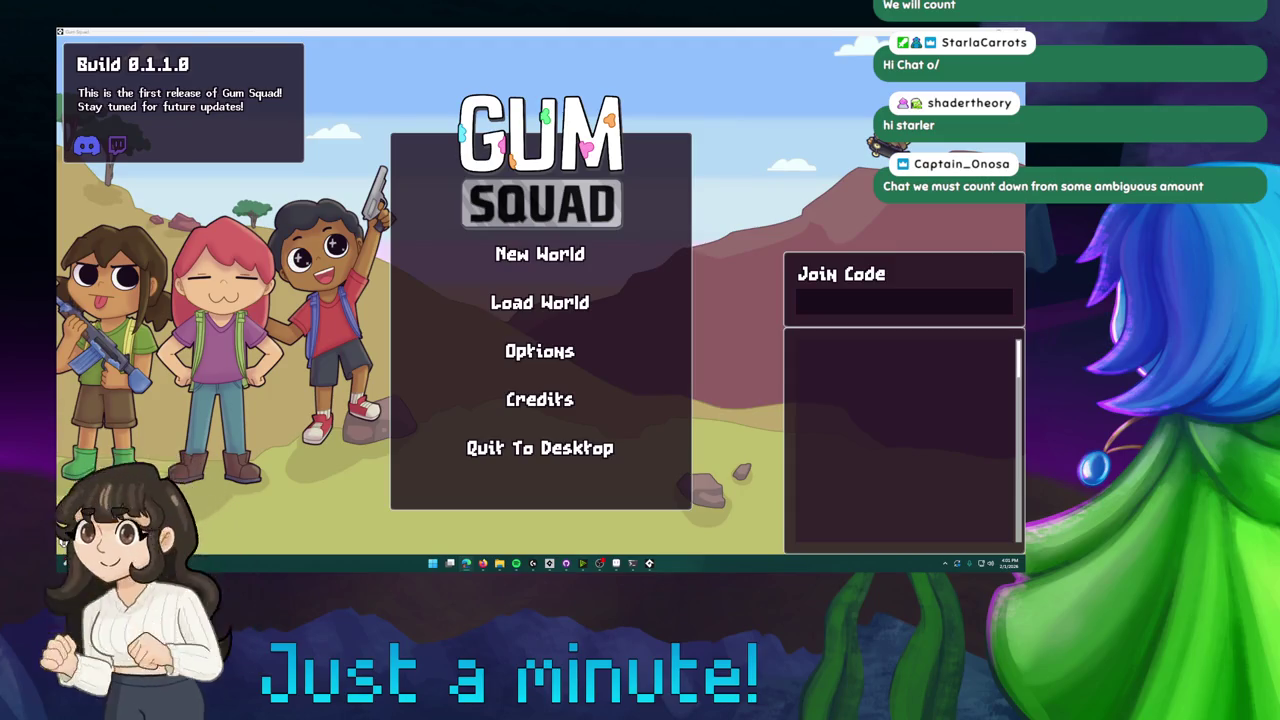
Bring up the vClock countdown window, move it aside, and later close it.
key(alt+Tab)
mouse_move(384, 172)
mouse_down()
mouse_move(370, 131)
mouse_move(323, 131)
mouse_move(241, 185)
mouse_move(770, 111)
mouse_move(835, 45)
mouse_move(904, 340)
mouse_up()
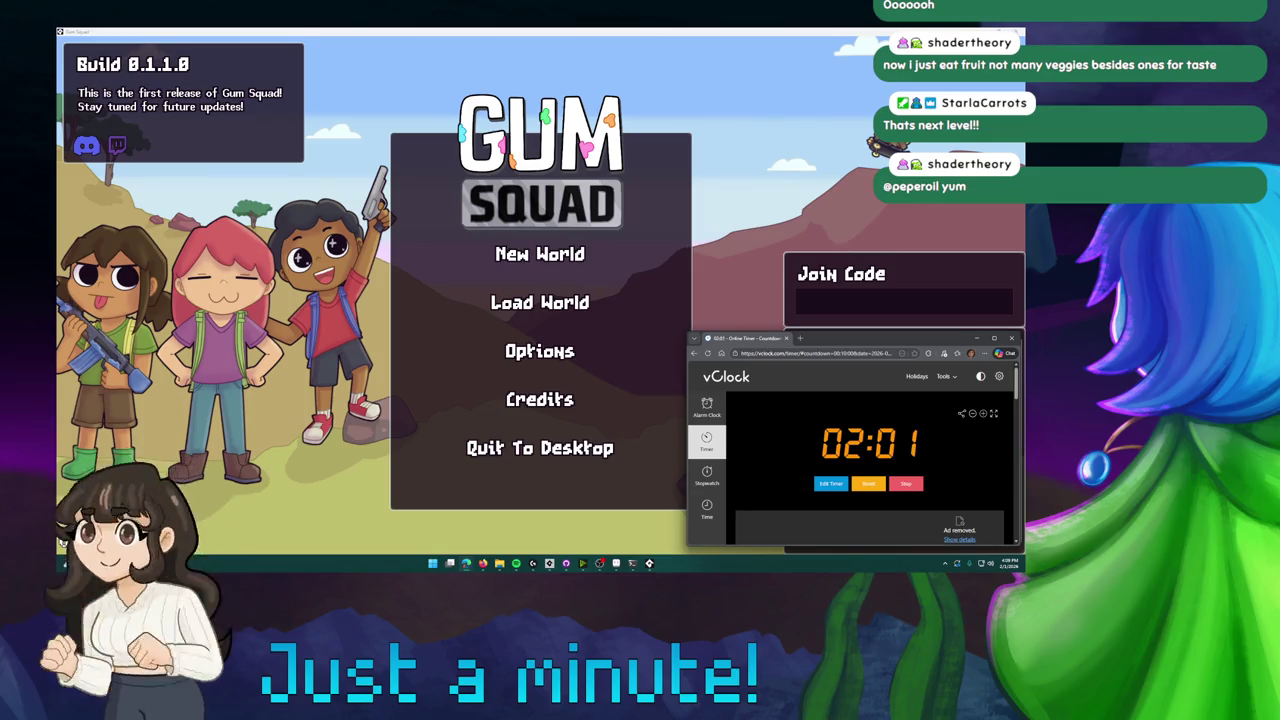
click(1009, 338)
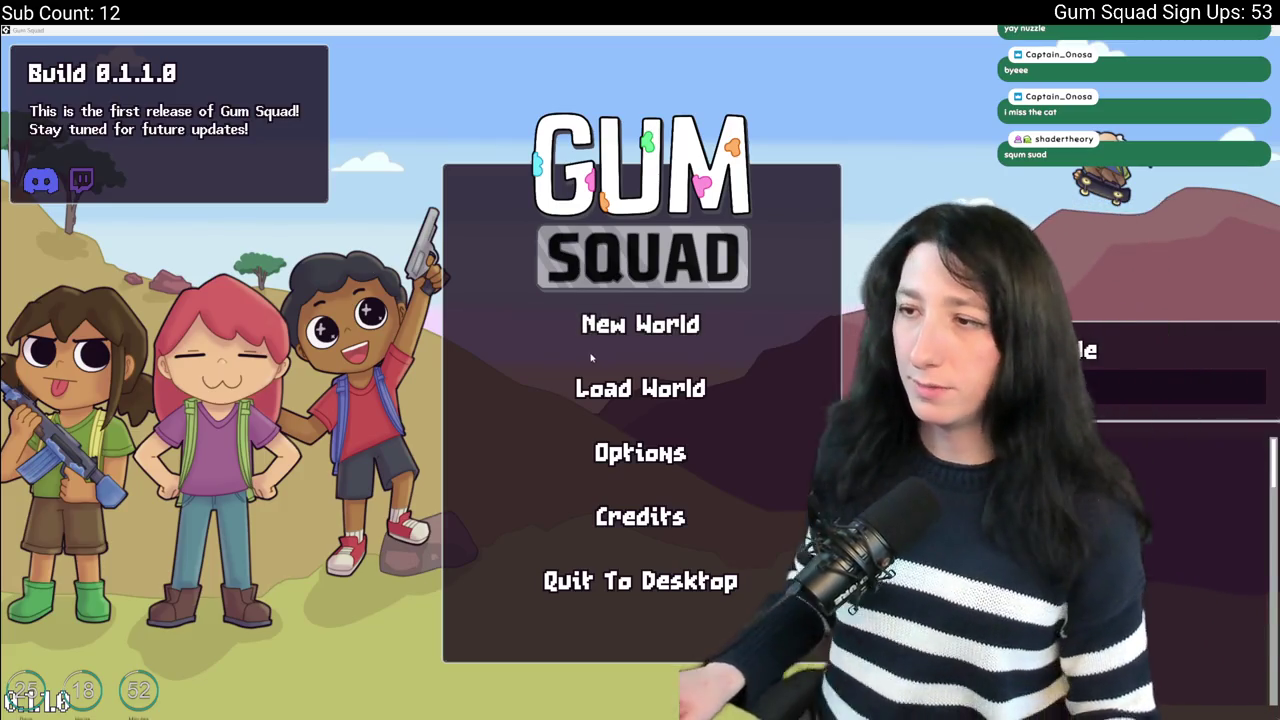
Return the game to full screen and start hosting a new world.
key(alt+Return)
drag(647, 175, 581, 525)
double_click(581, 525)
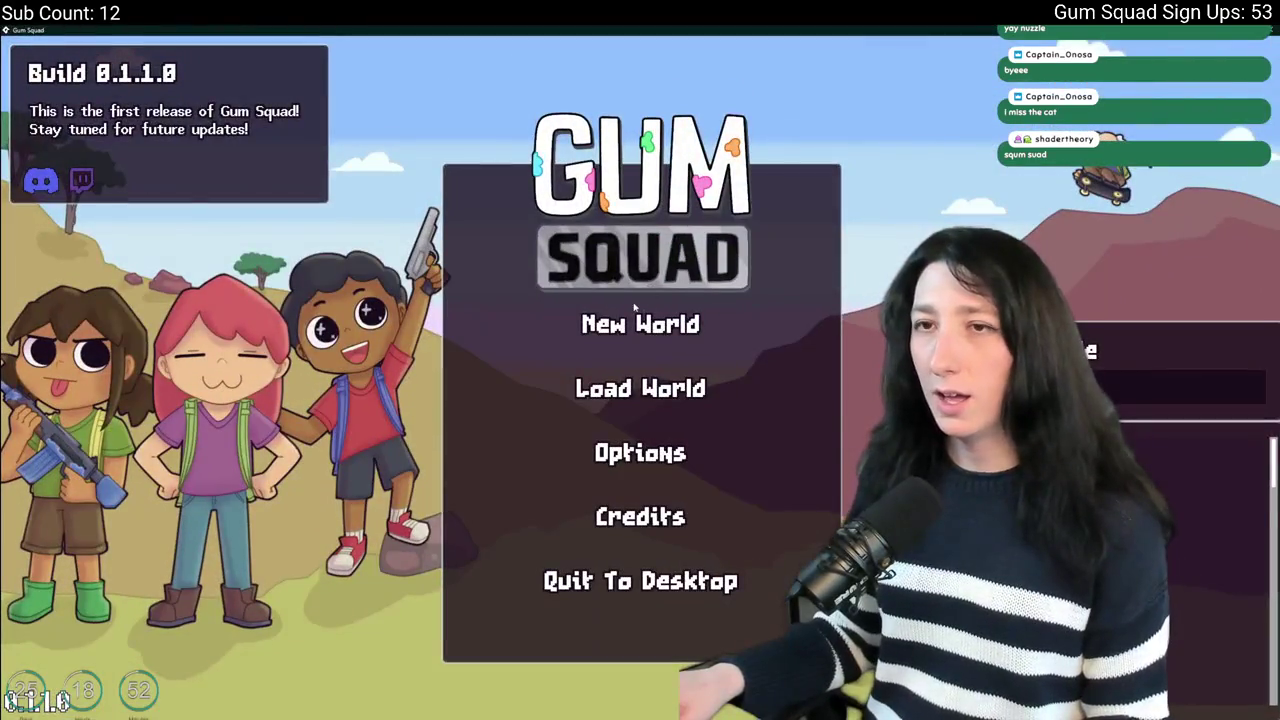
click(636, 323)
click(626, 523)
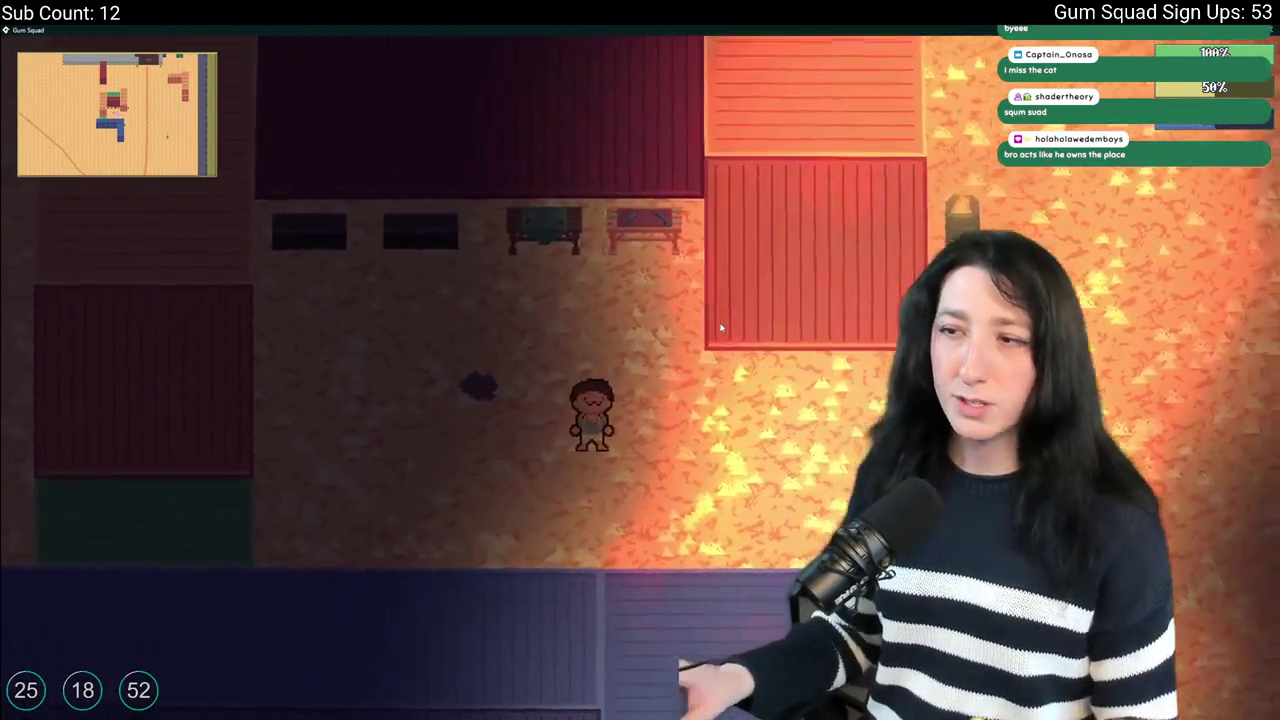
Walk the character below the red building and reopen the inventory and equipment screen.
key(Tab)
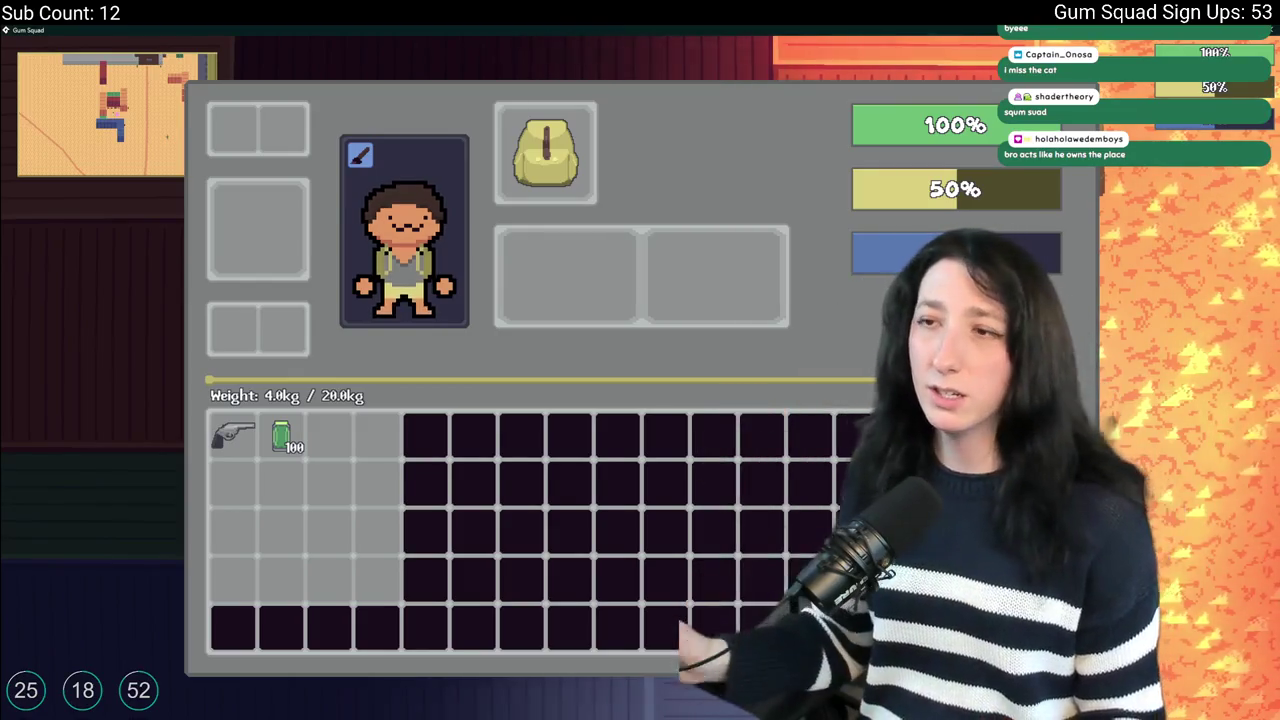
key(Tab)
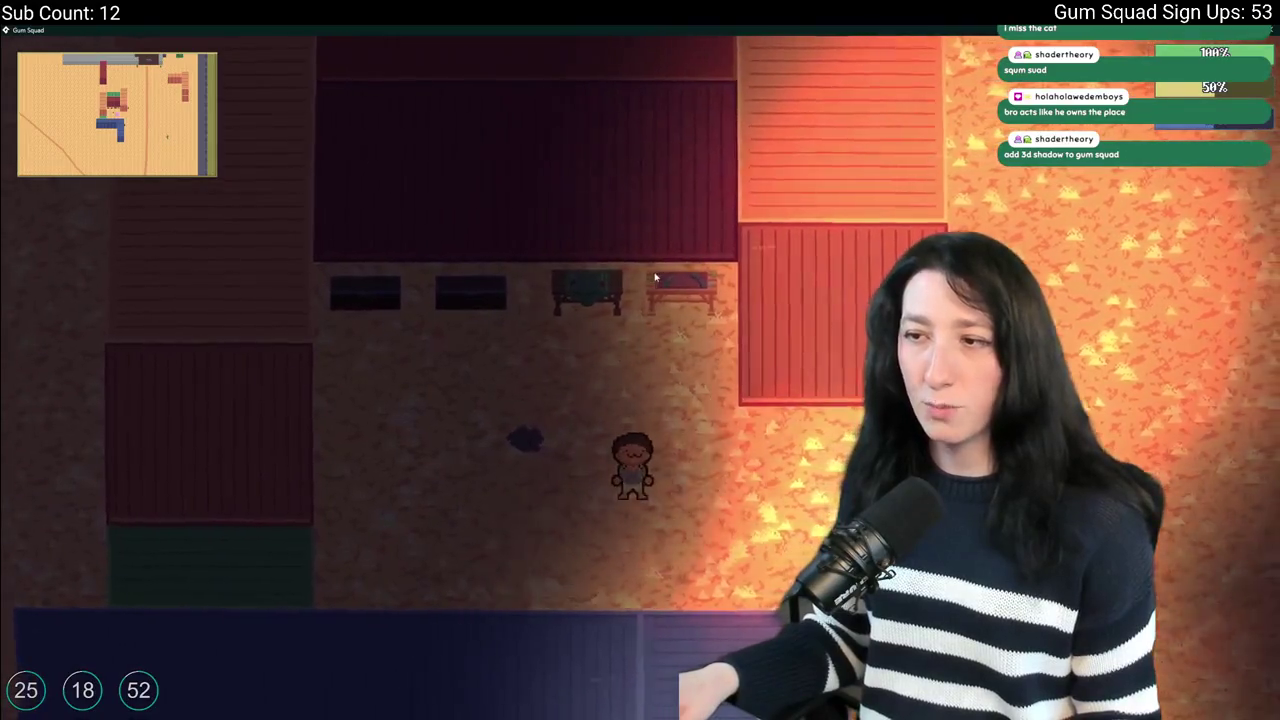
key(Tab)
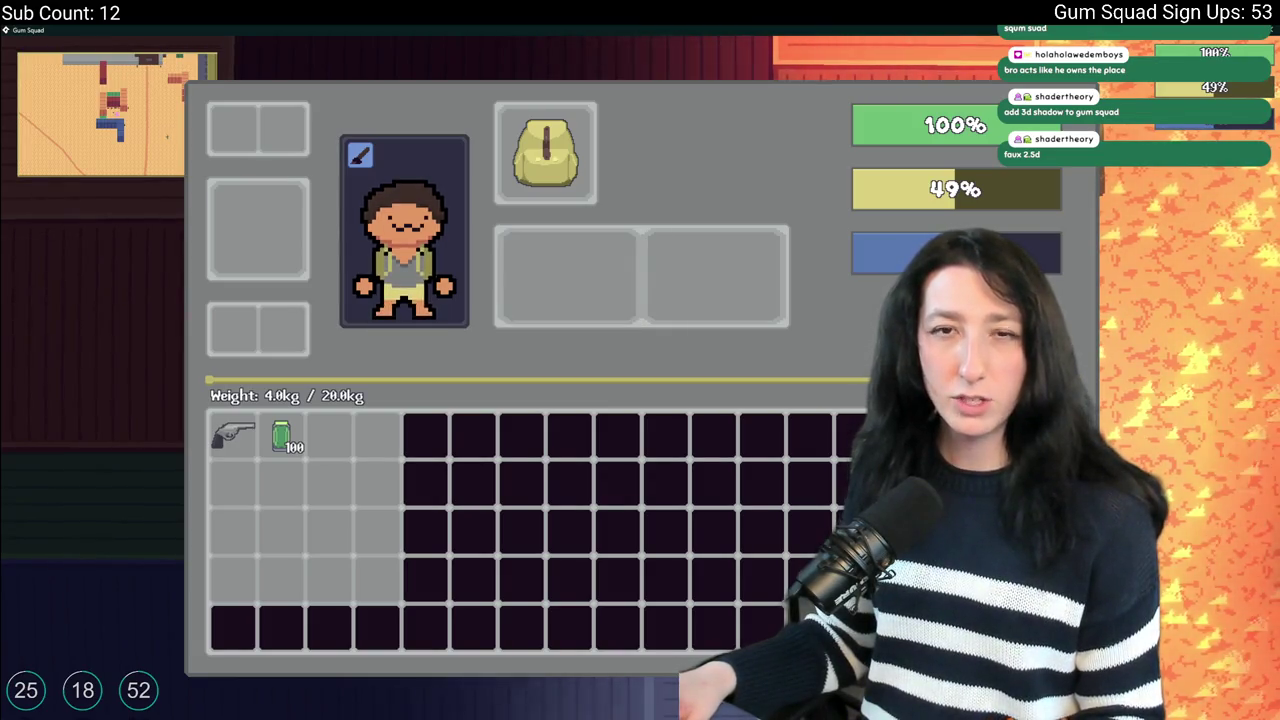
key(Tab)
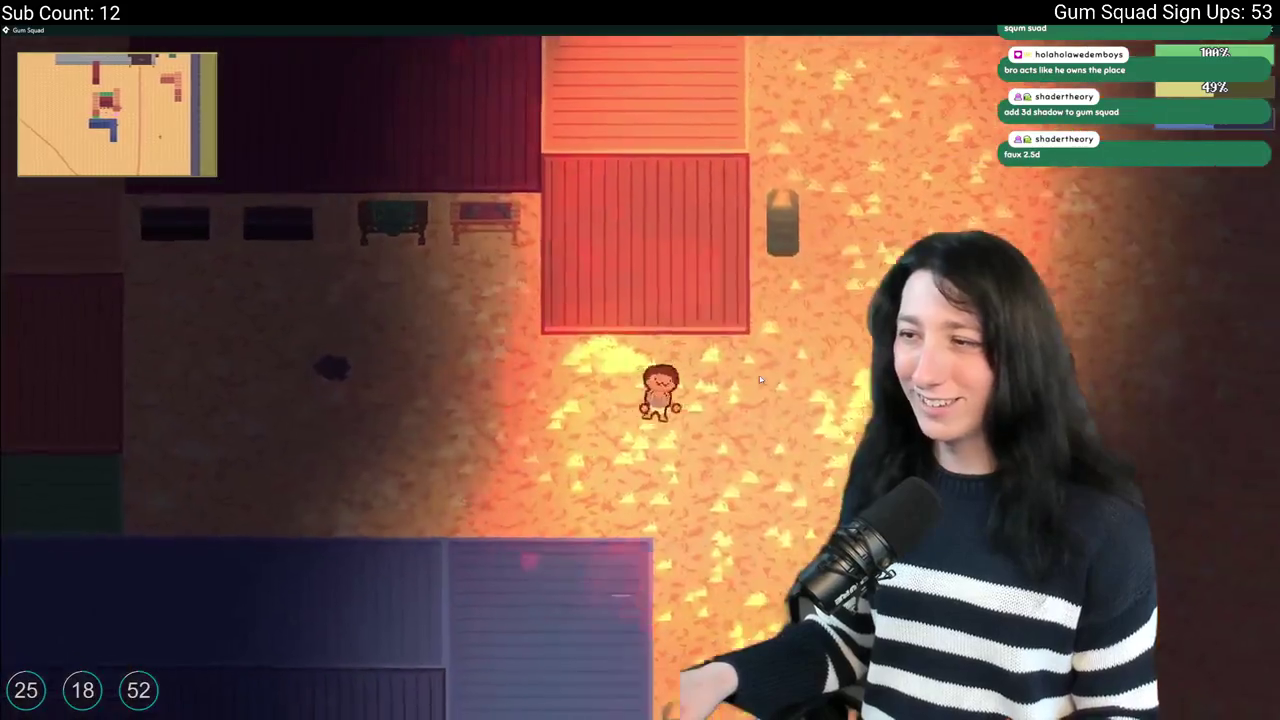
key(a)
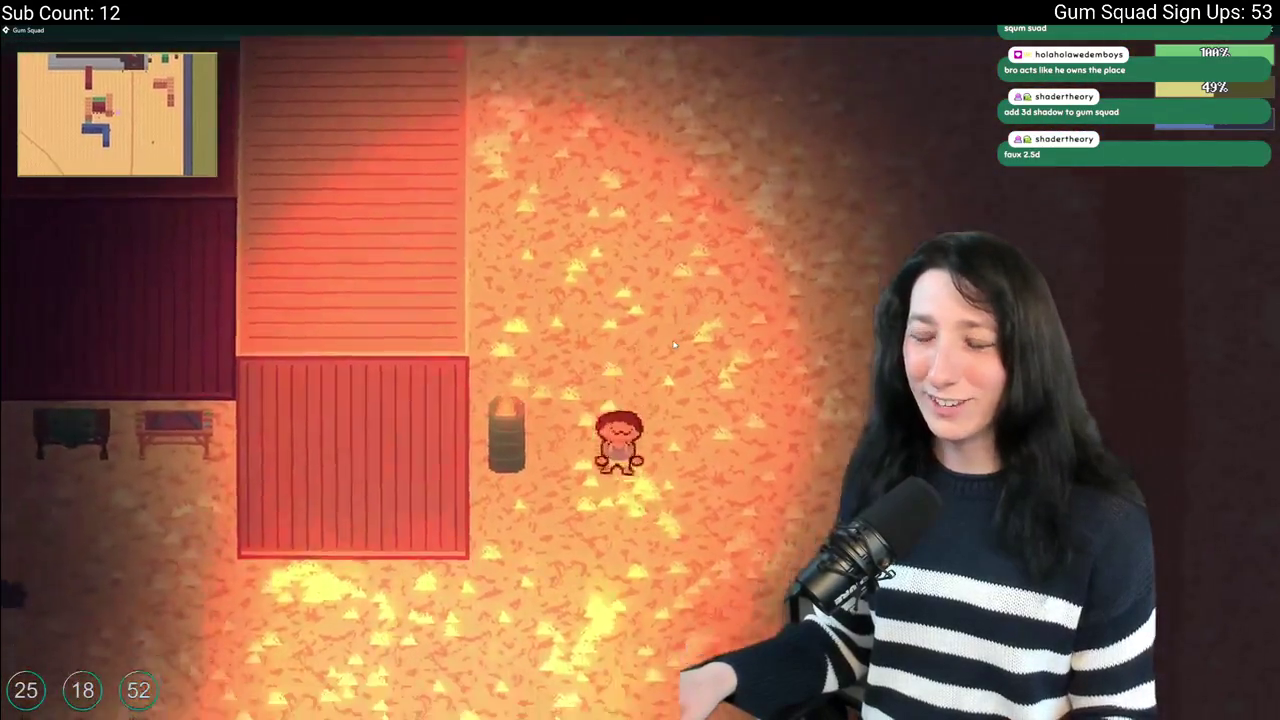
key(s)
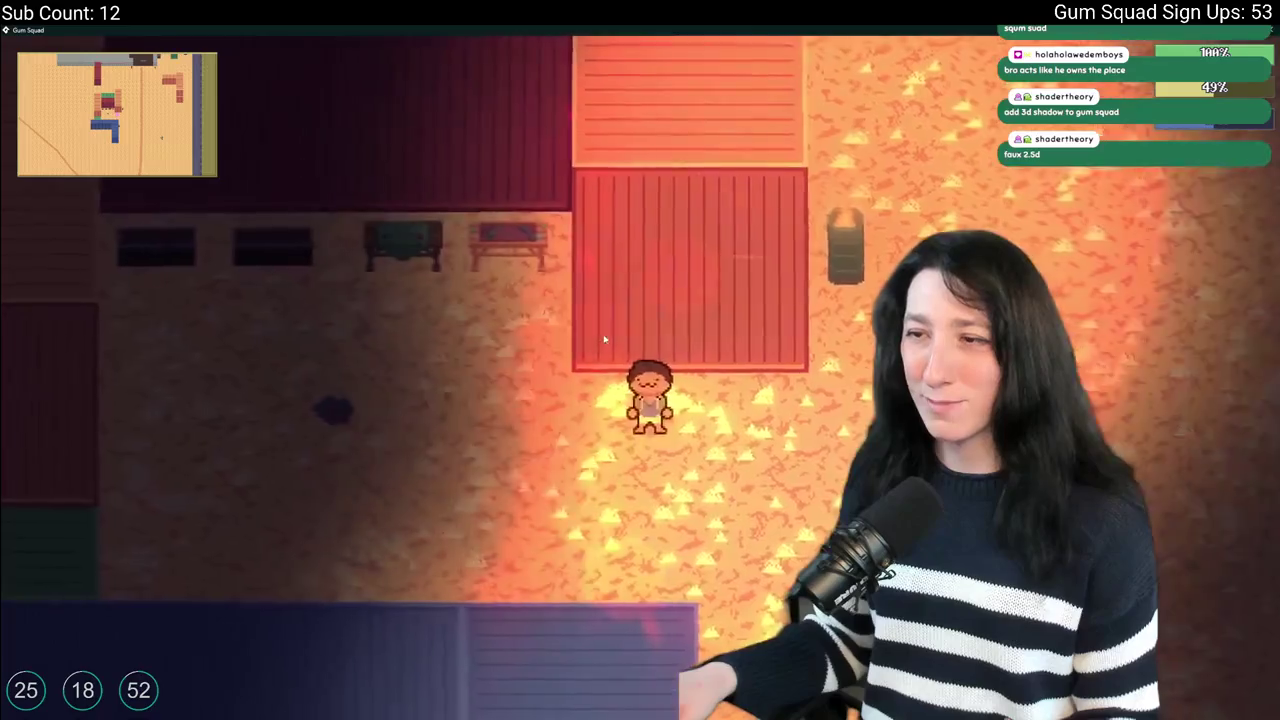
key(Tab)
mouse_move(255, 418)
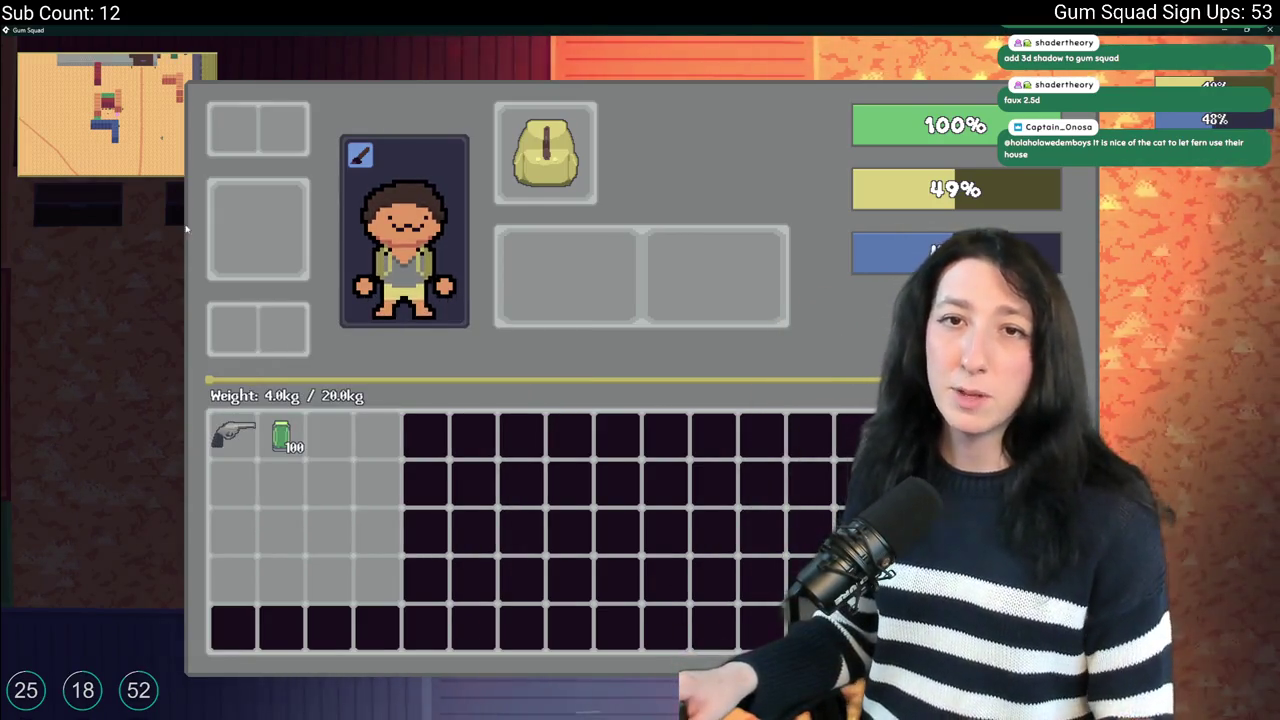
Equip the Pea Shooter revolver and open the Customize character screen.
right_click(232, 435)
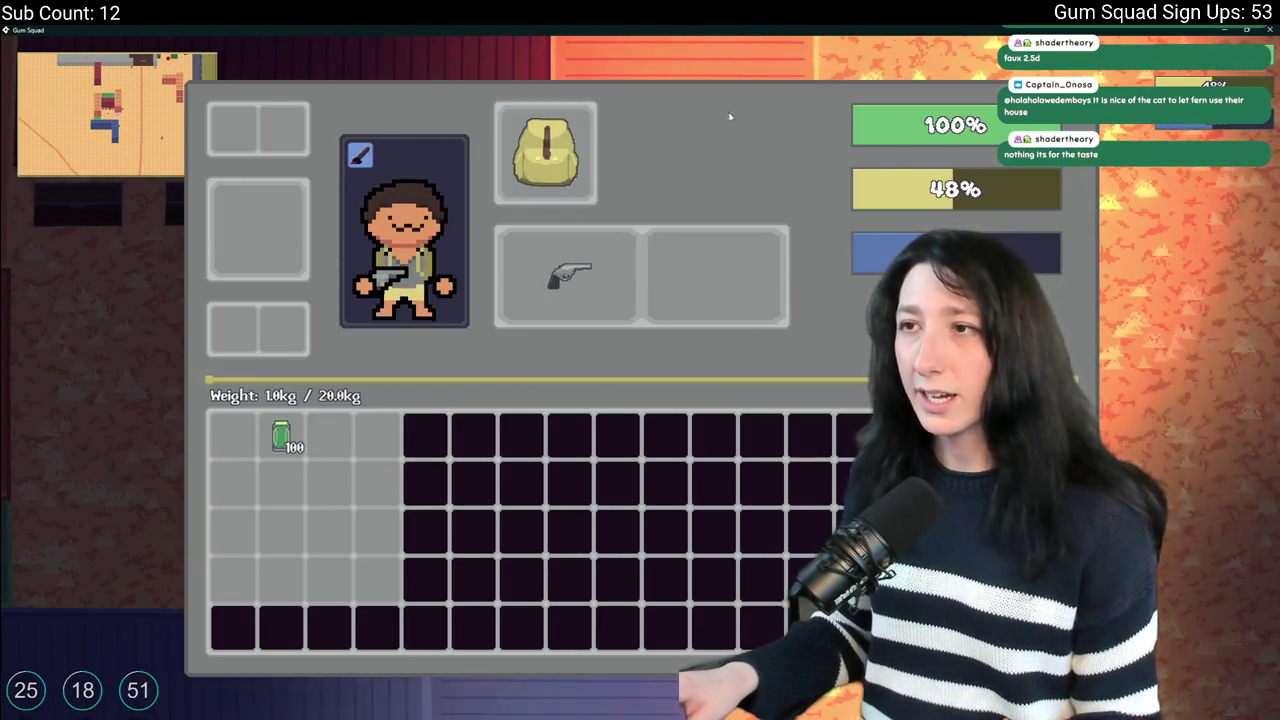
click(358, 154)
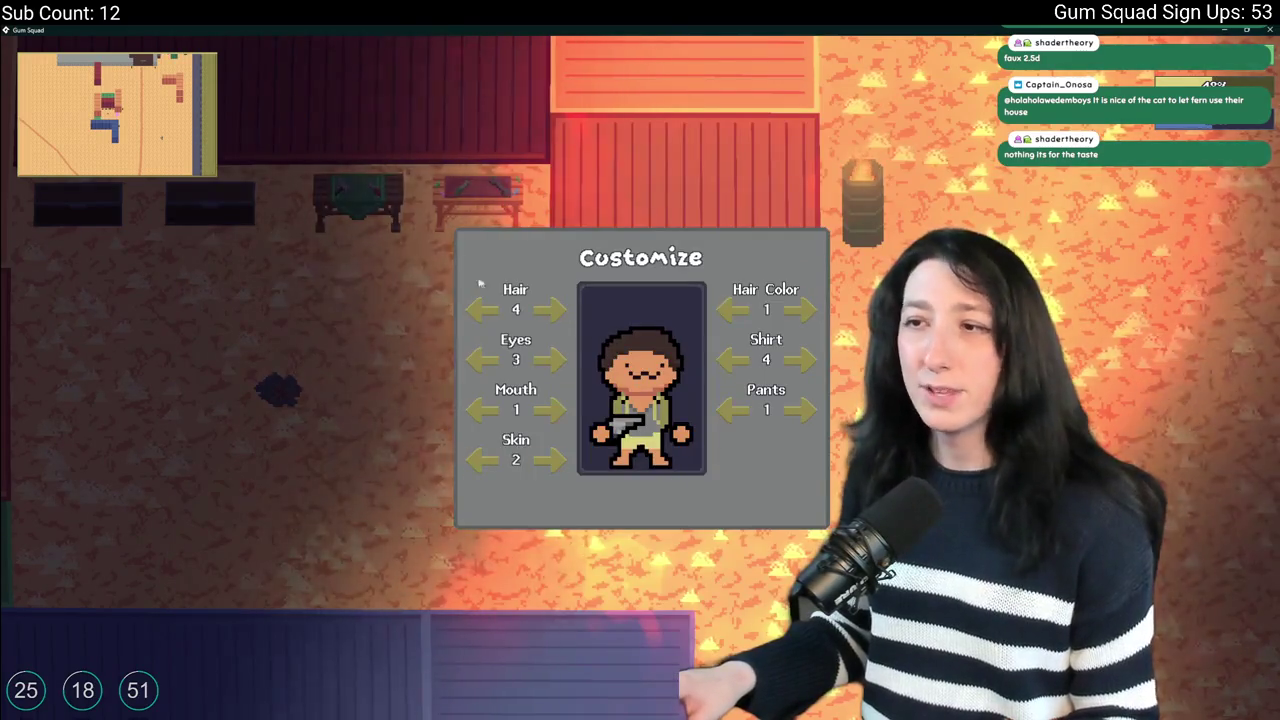
Keep playing: walk the character around the map and toggle the pause menu and inventory.
key(Escape)
key(Escape)
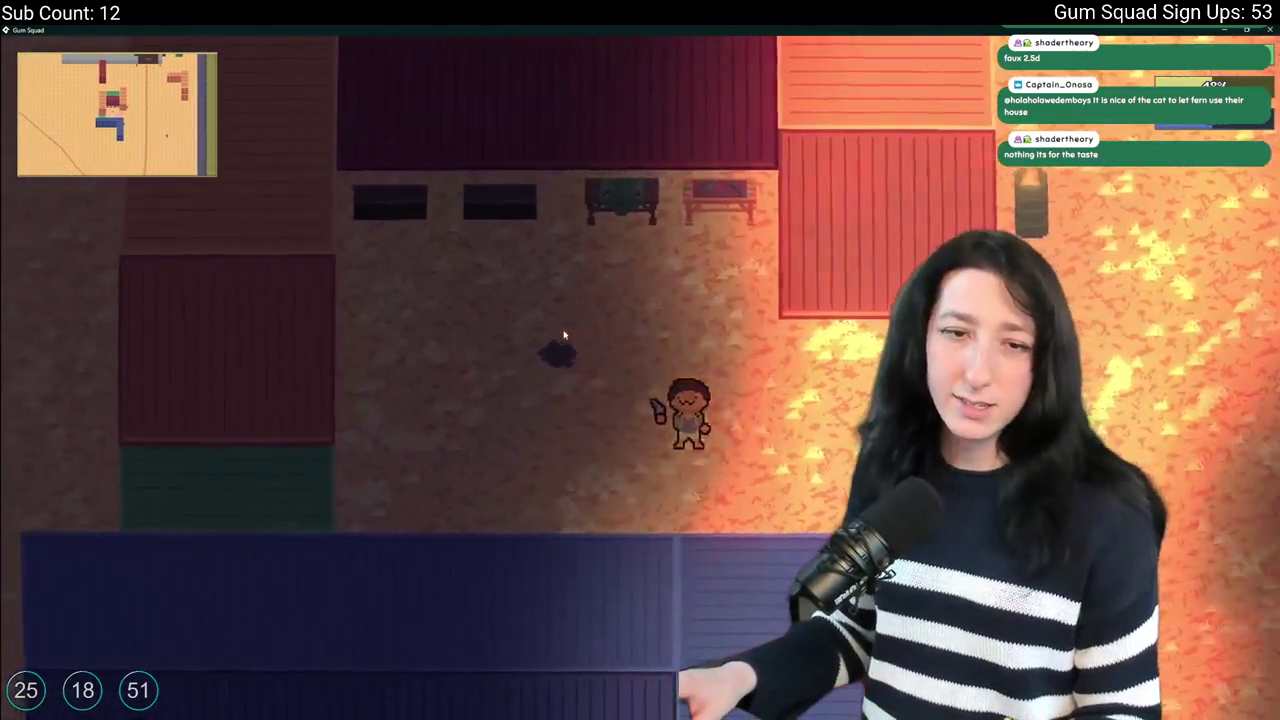
key(d)
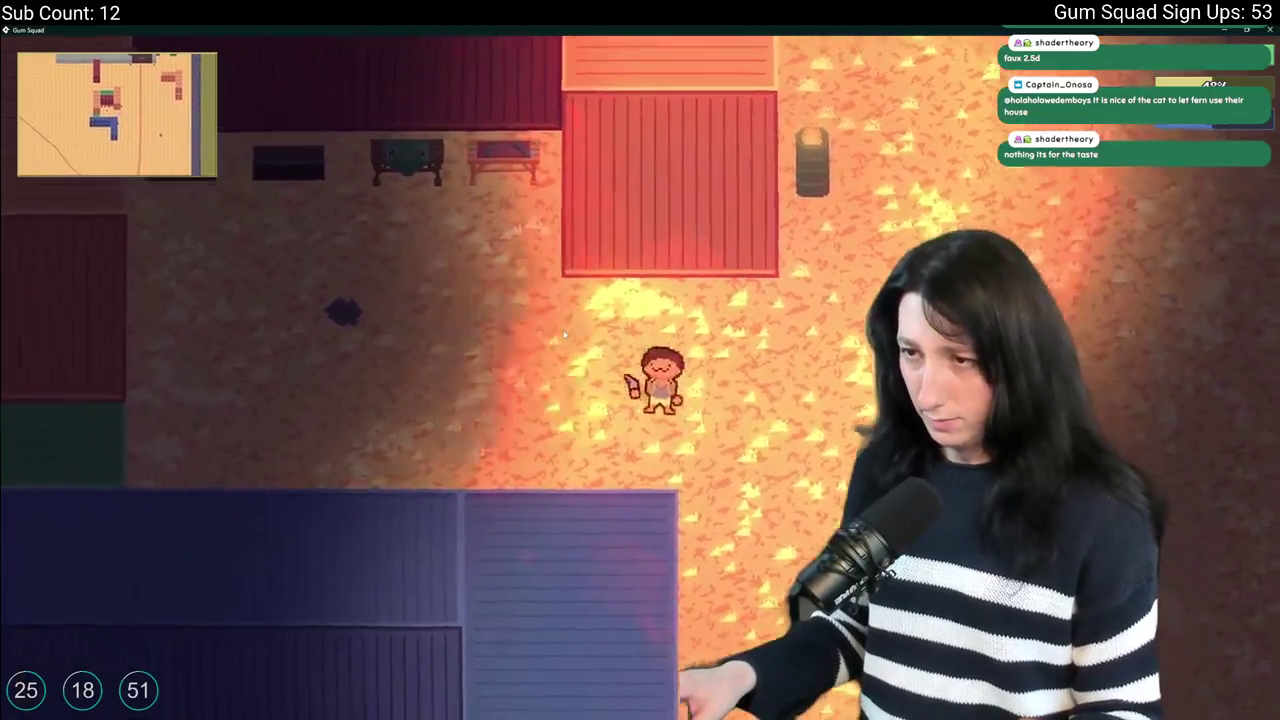
key(Escape)
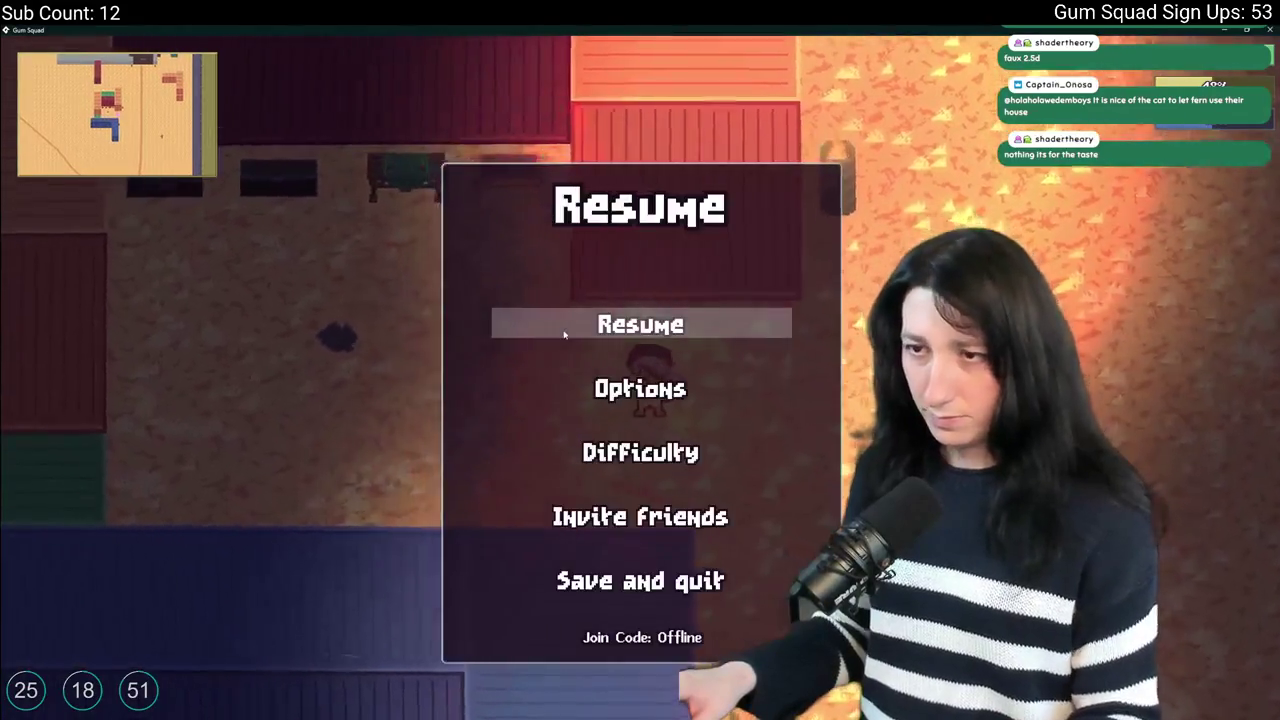
key(Escape)
key(Tab)
key(Tab)
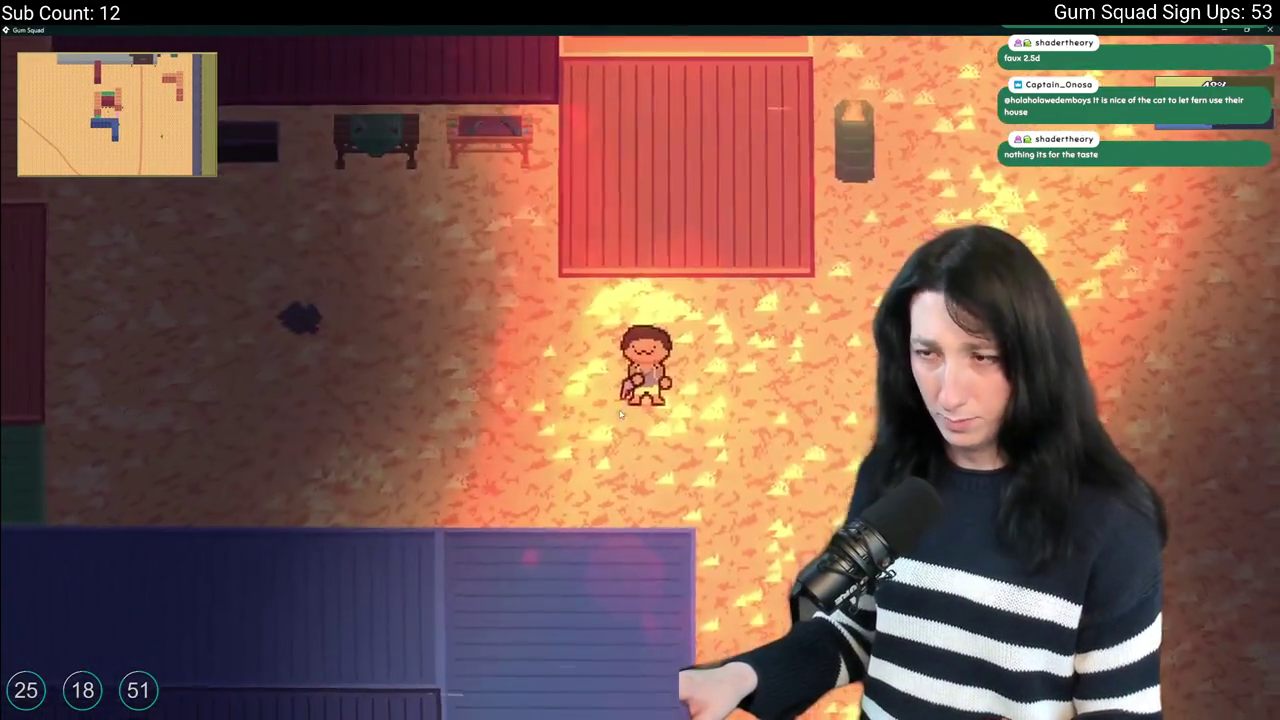
key(a)
key(w)
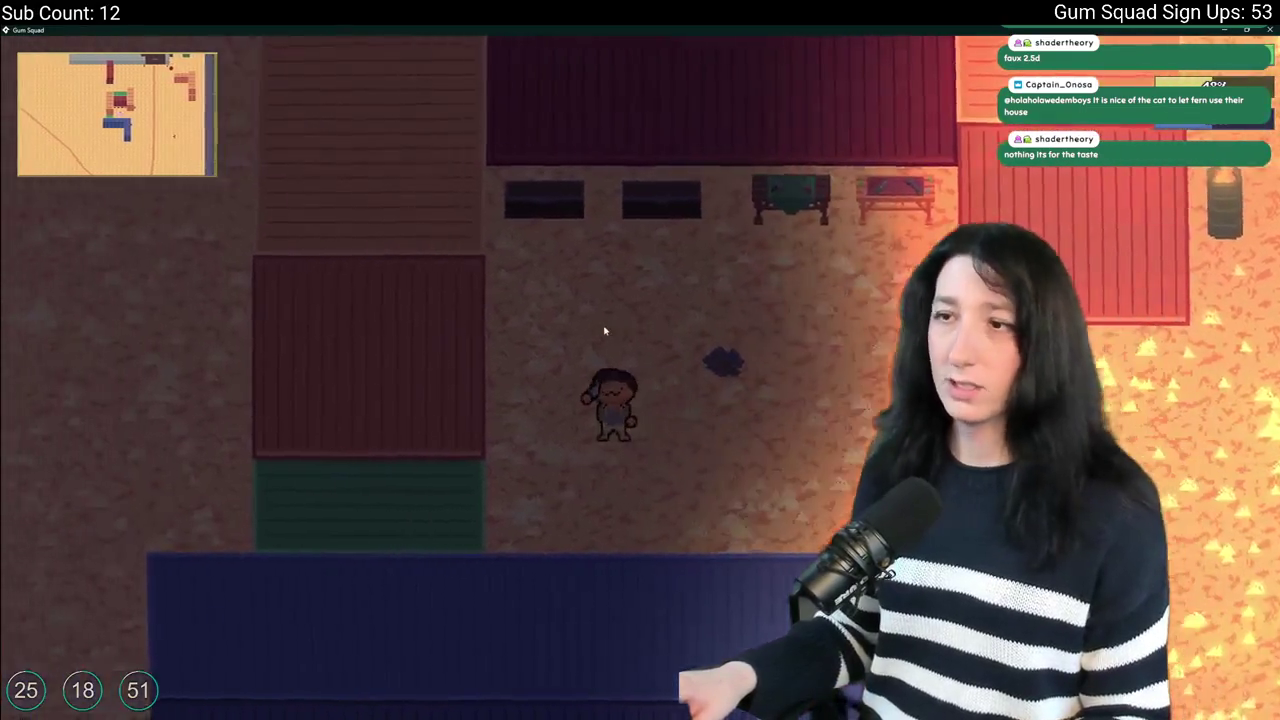
key(d)
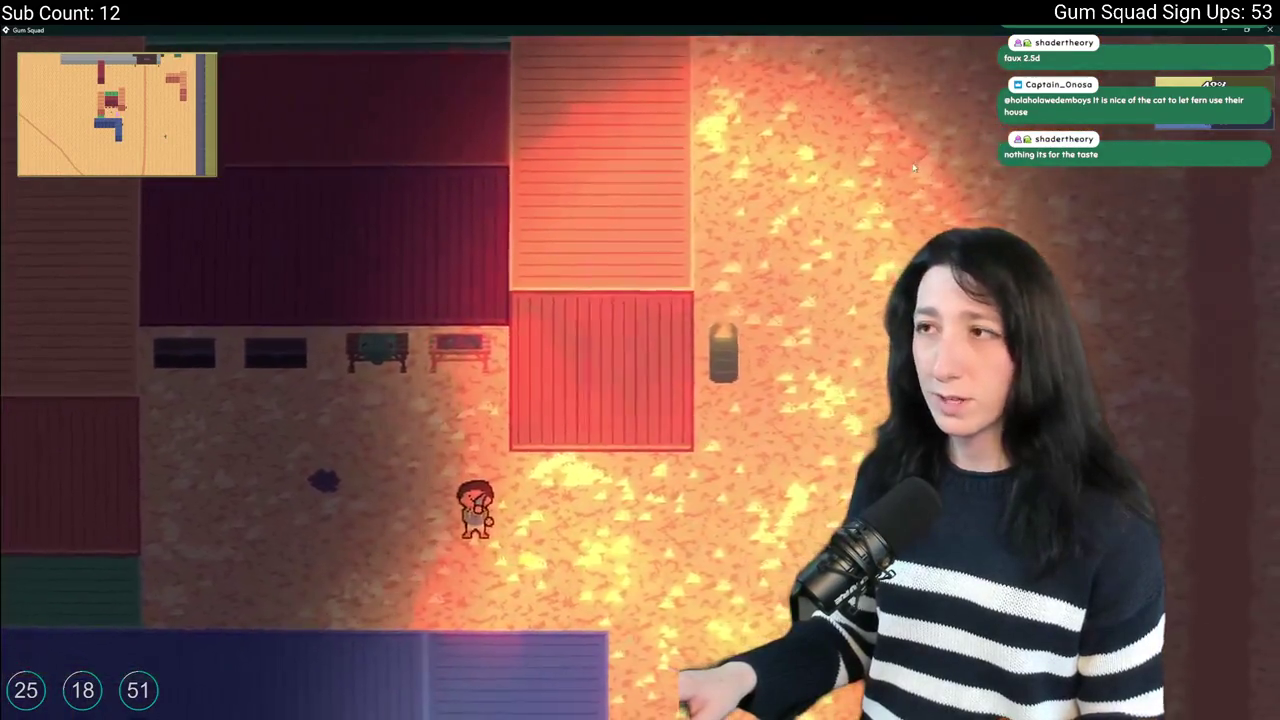
key(a)
key(d)
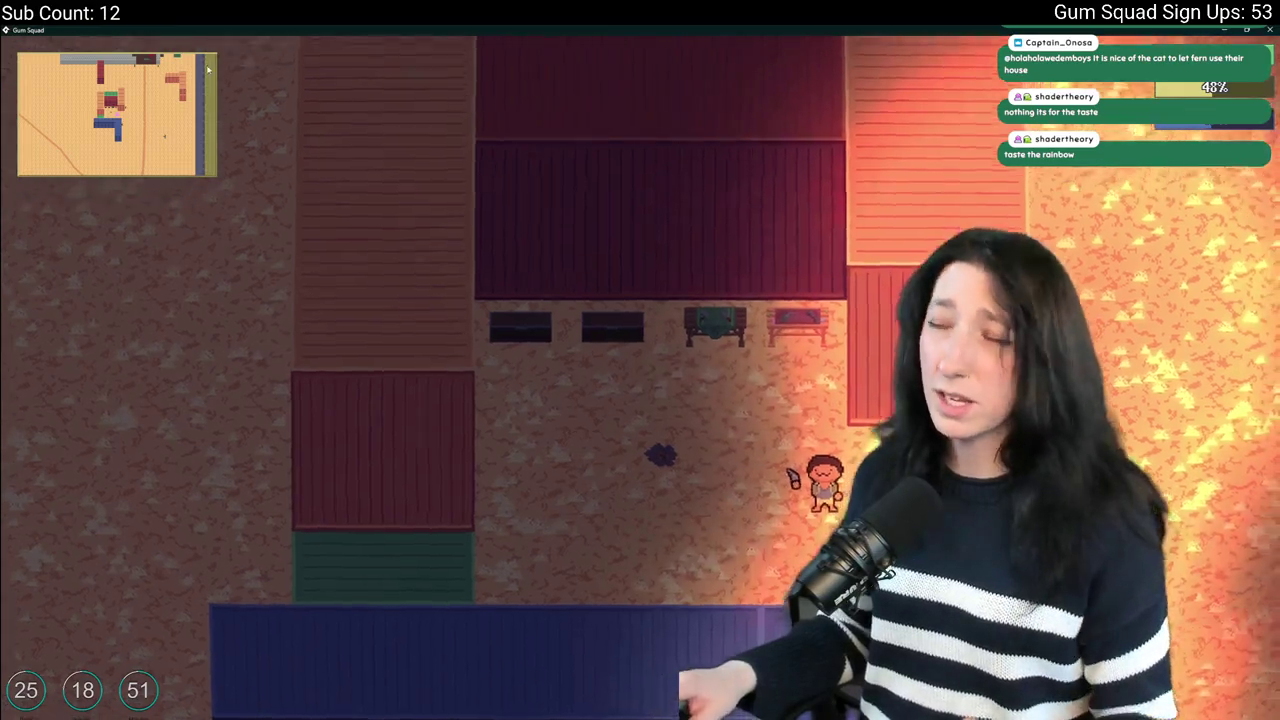
Quit the game and open scr_settings as a docked tab filling the whole editor.
key(alt+F4)
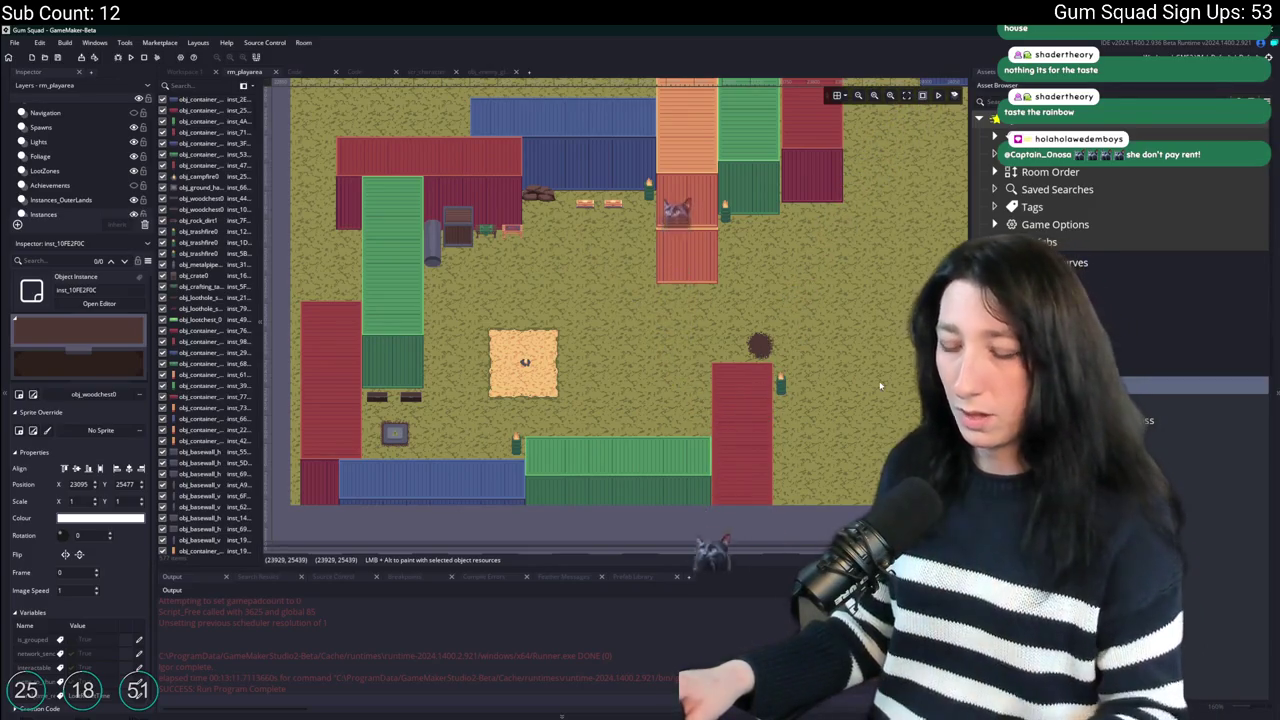
key(ctrl+t)
text(scr_sett)
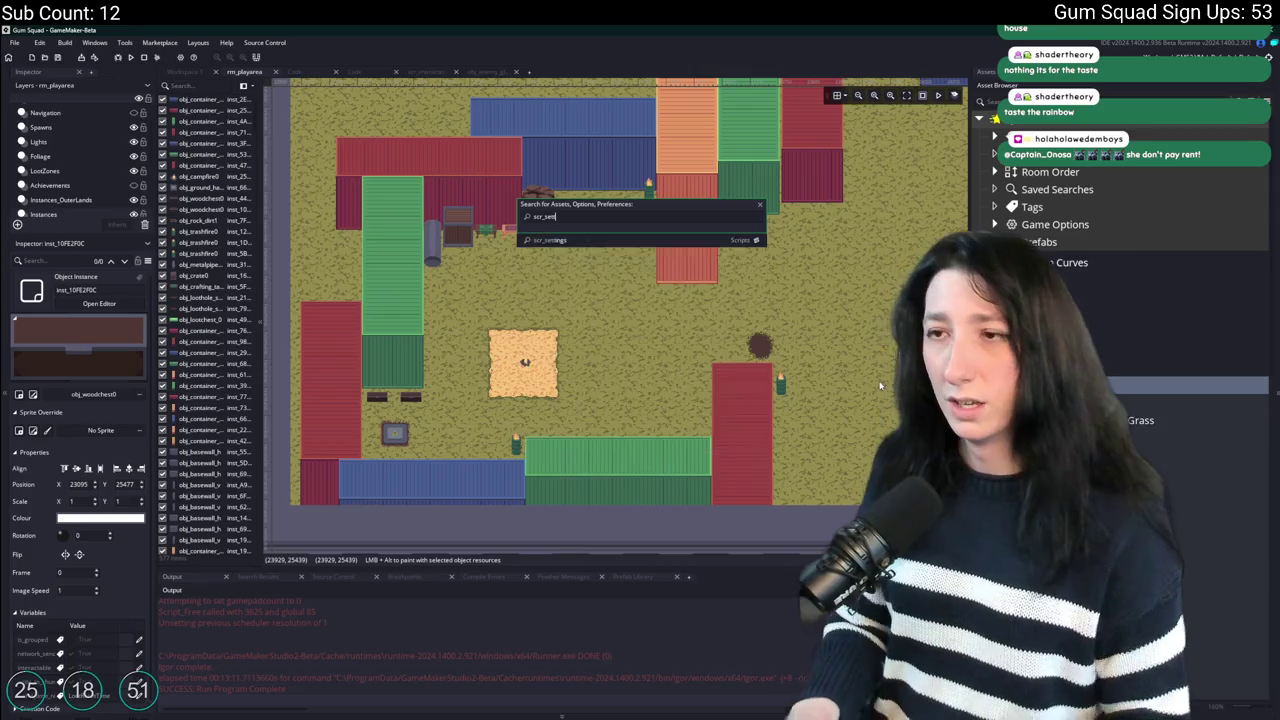
key(Return)
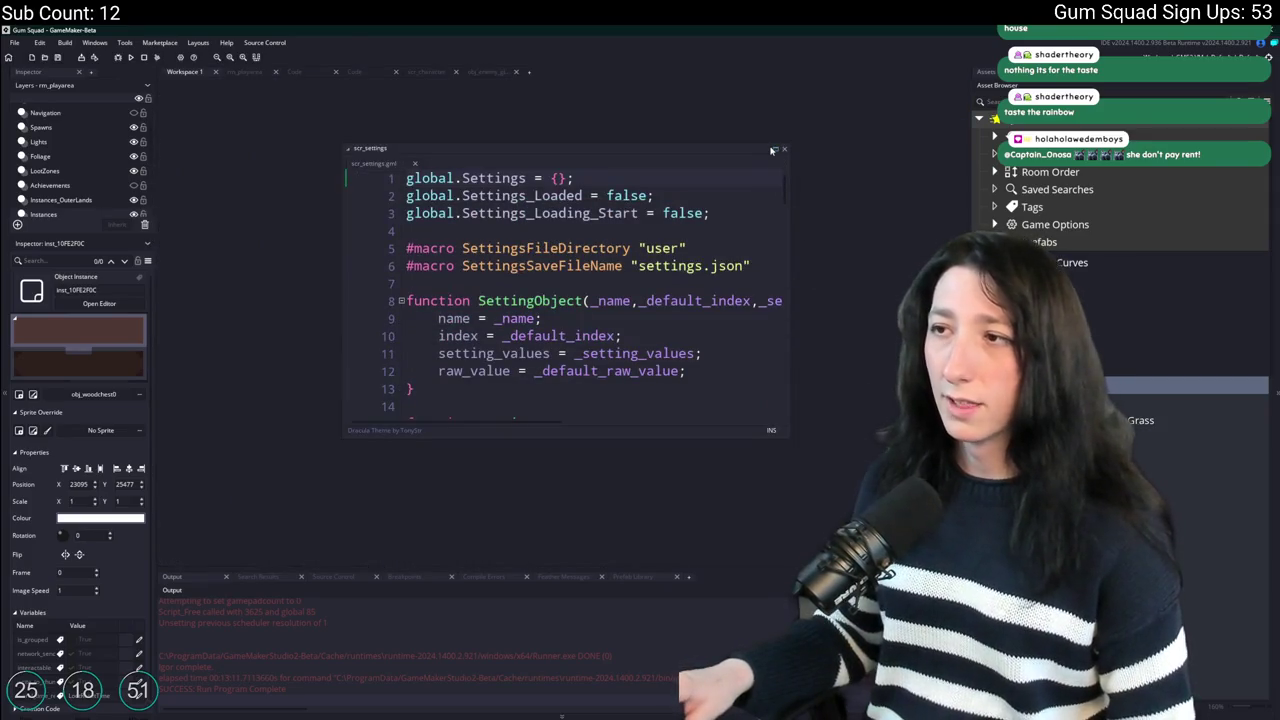
click(774, 149)
key(F12)
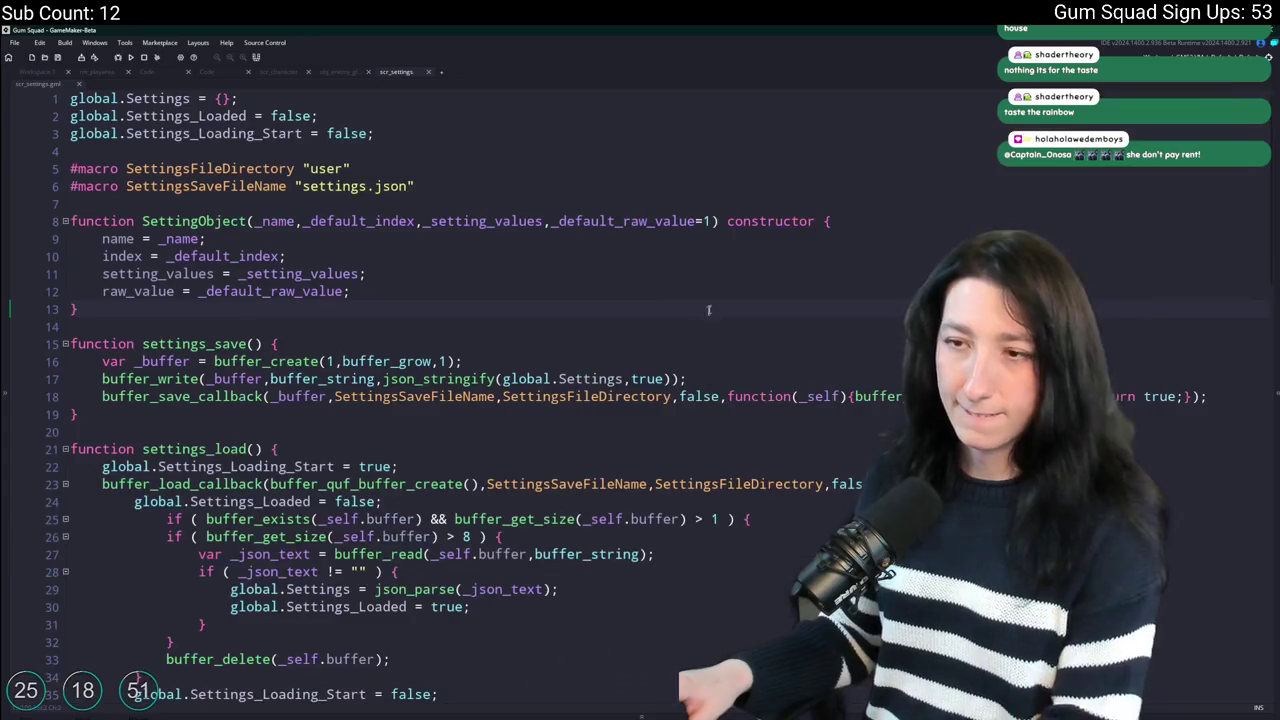
Duplicate line 103's control_interface setting_create line and rename the copy to tutorial.
scroll(500, 400, down, 4)
scroll(619, 338, down, 9)
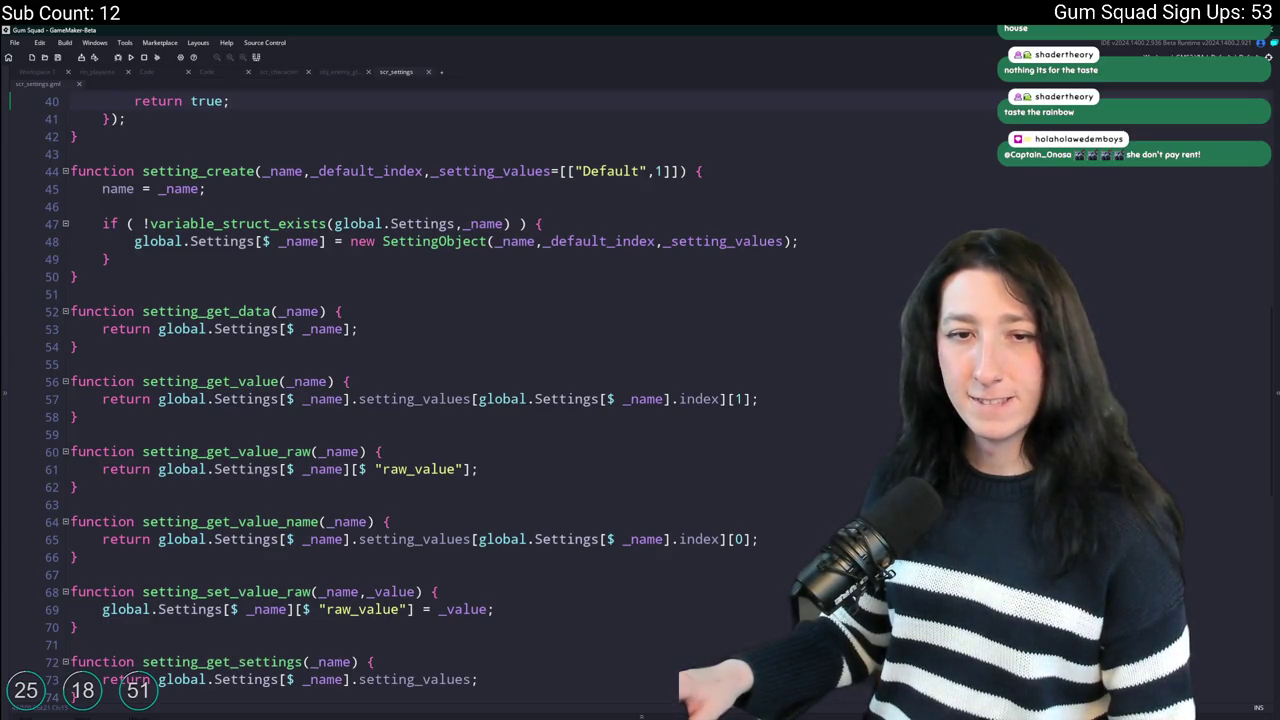
scroll(431, 427, down, 2)
scroll(547, 409, down, 8)
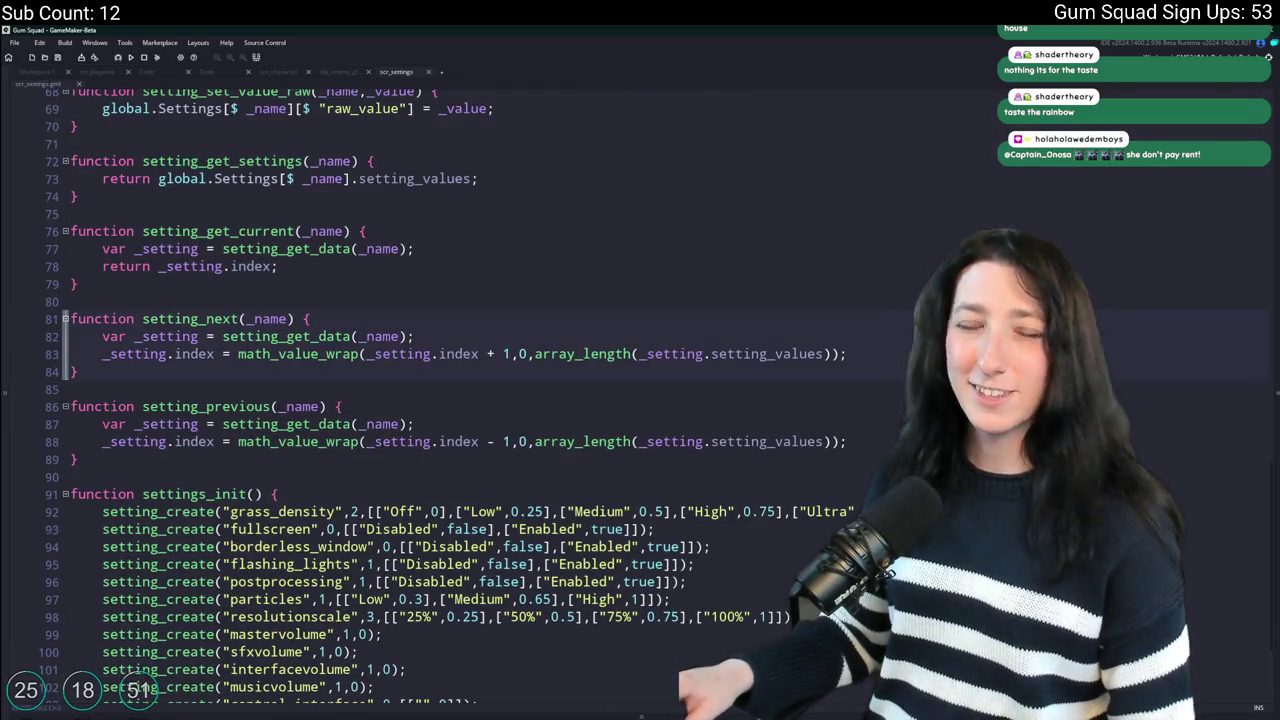
click(165, 353)
scroll(550, 527, down, 3)
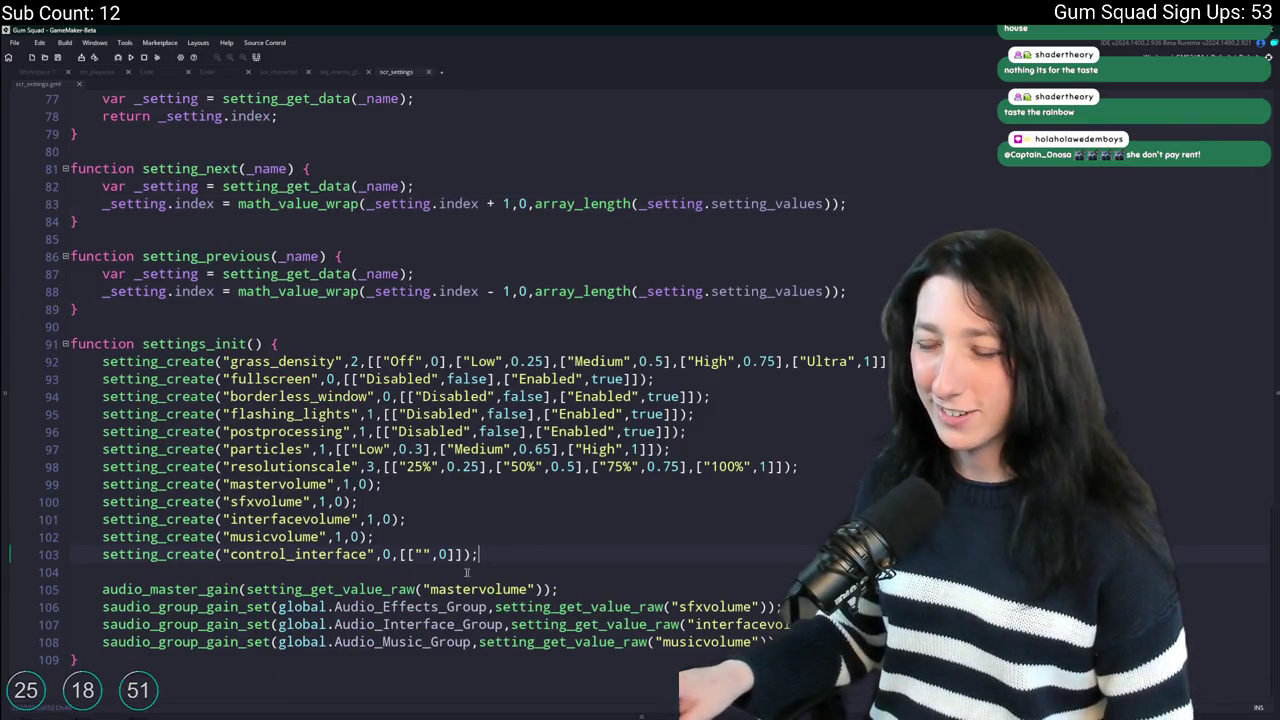
key(ctrl+d)
double_click(275, 571)
text(tu)
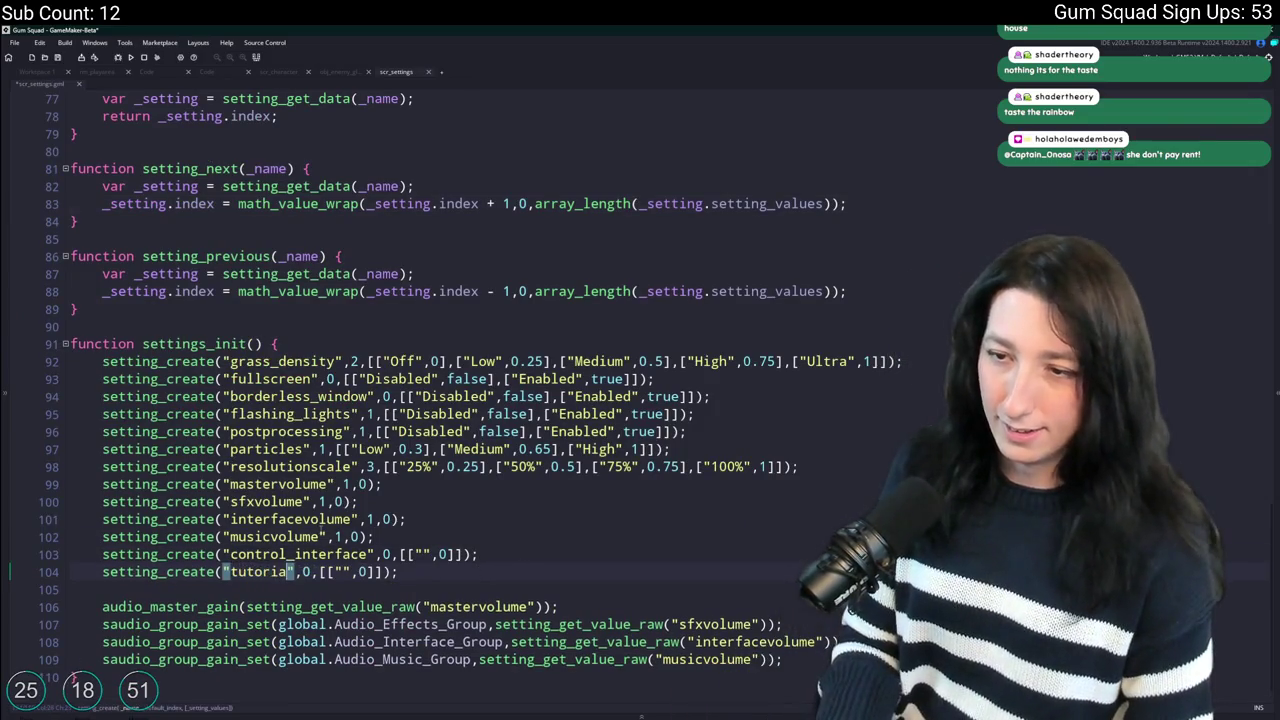